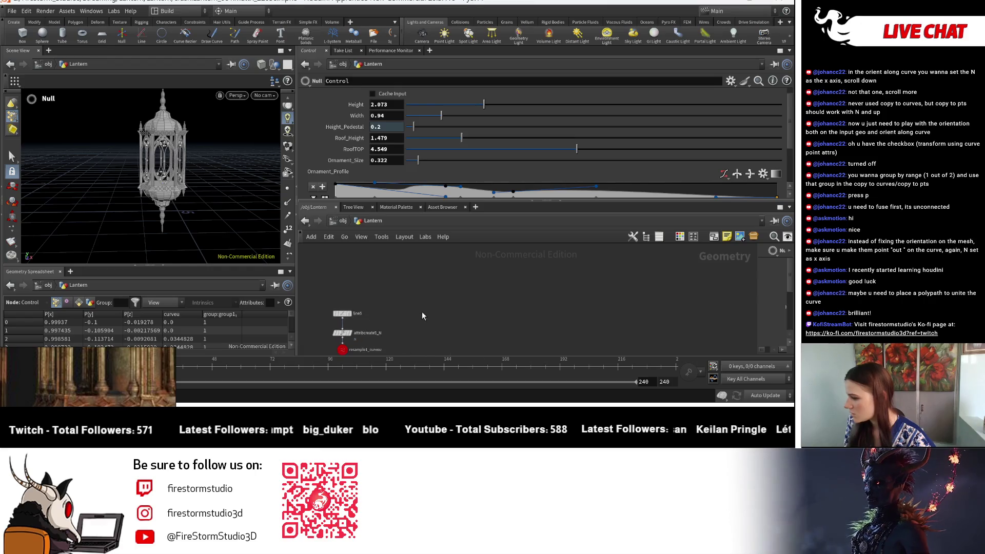
Select line5 and replace its Length expression with a plain value of 1
{"action": "left_click", "coordinate": [376, 259]}
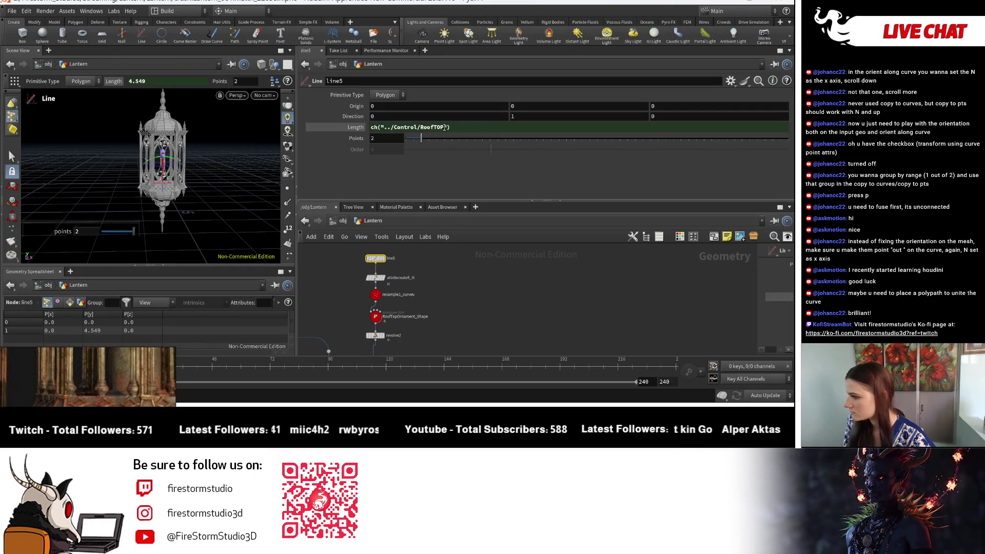
{"action": "right_click", "coordinate": [356, 126]}
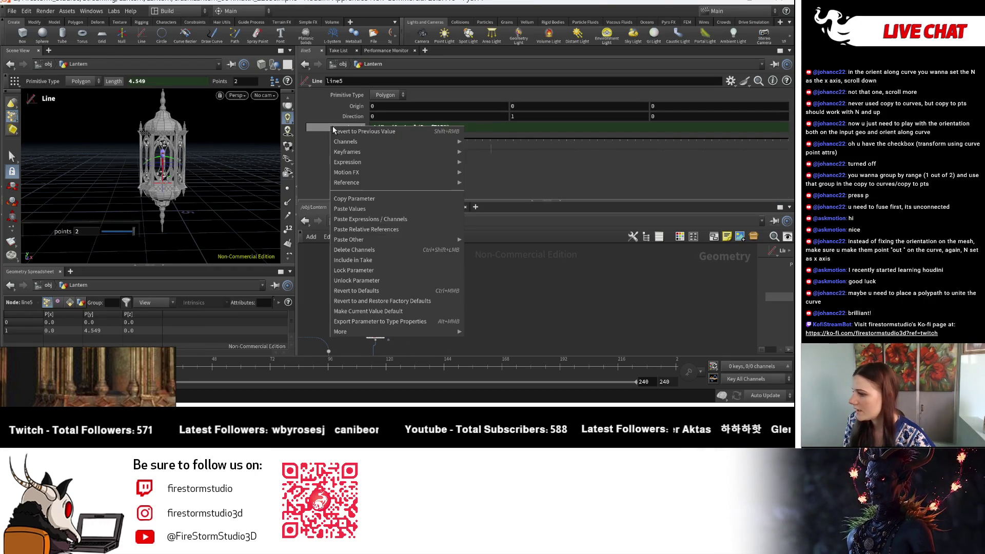
{"action": "left_click", "coordinate": [378, 250]}
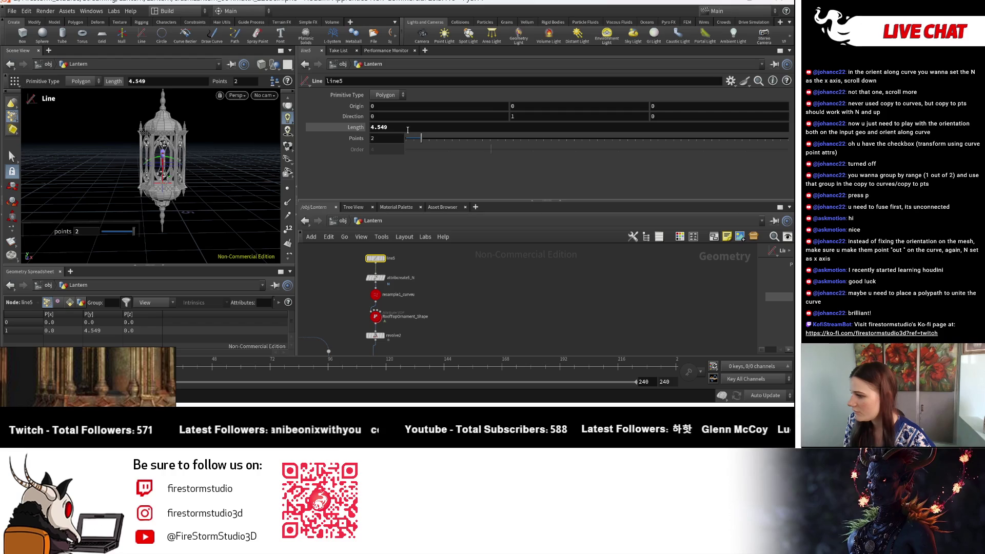
{"action": "left_click", "coordinate": [371, 126]}
{"action": "type", "text": "1"}
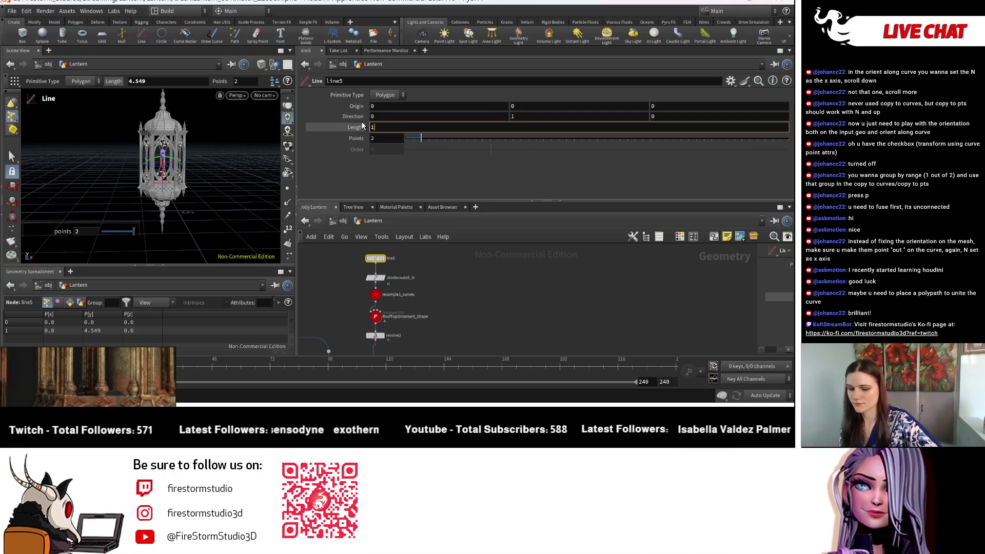
{"action": "key", "text": "Return"}
Restore line5's Length link to ch("../Control/RoofTOP"), giving a 4.549 line
{"action": "right_click", "coordinate": [355, 128]}
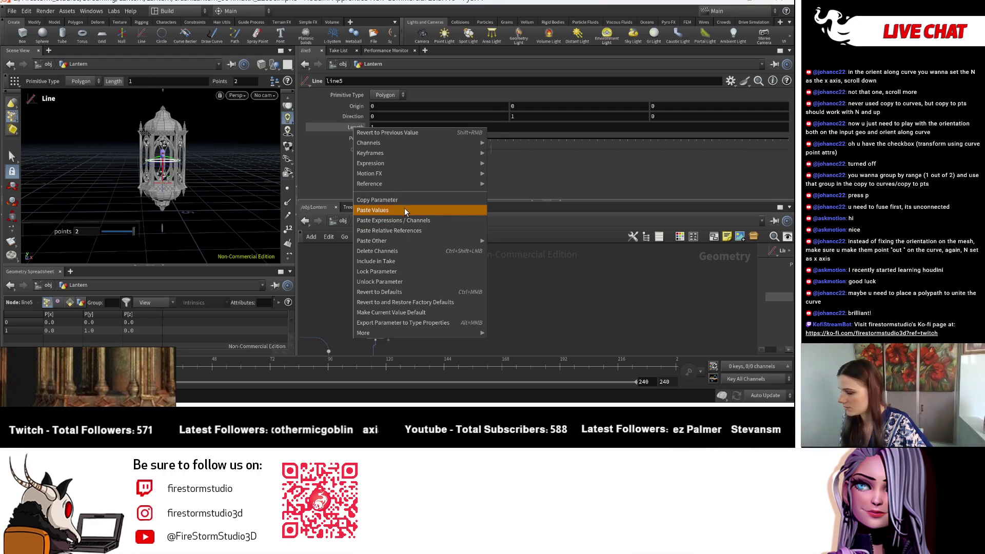
{"action": "left_click", "coordinate": [404, 230]}
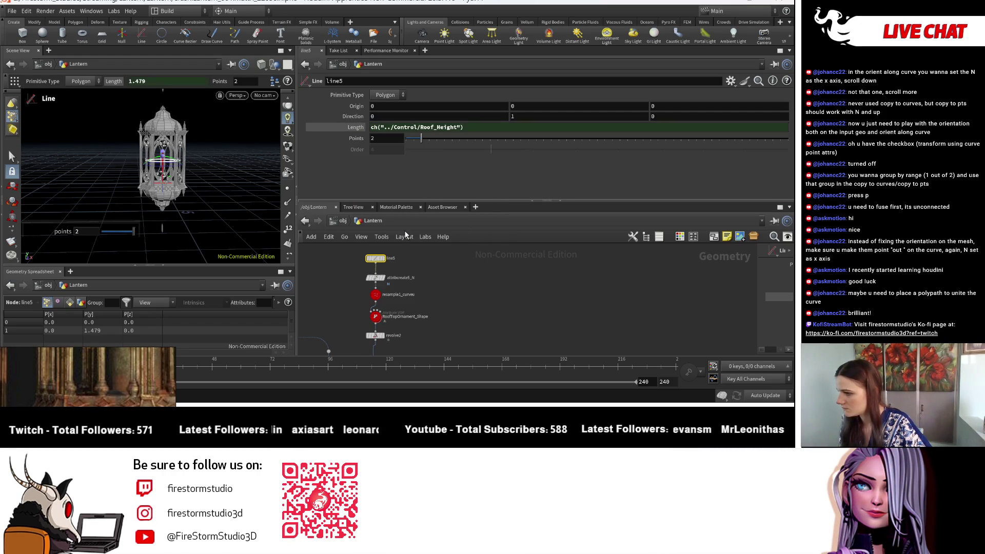
{"action": "scroll", "coordinate": [223, 168], "scroll_direction": "up", "scroll_amount": 5}
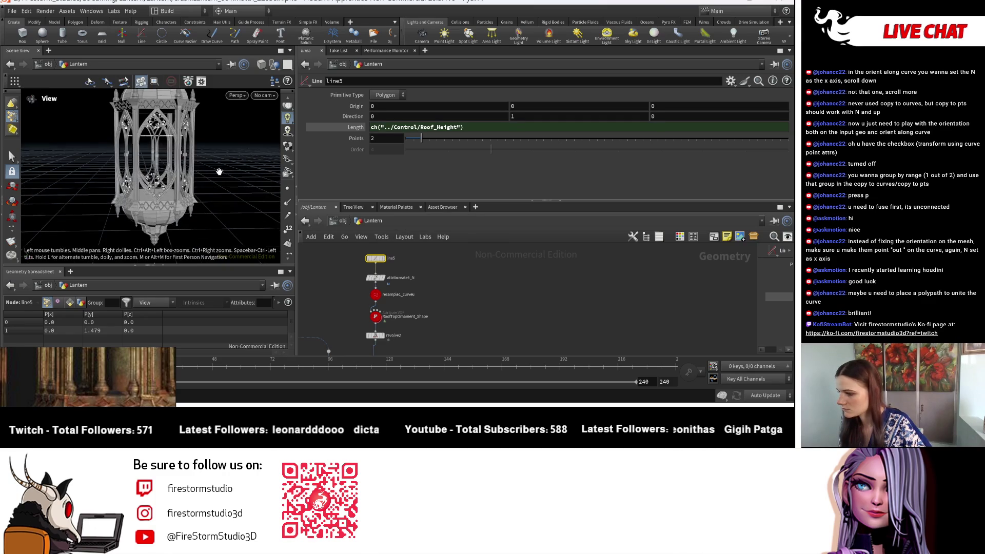
{"action": "key", "text": "ctrl+z"}
{"action": "key", "text": "ctrl+shift+z"}
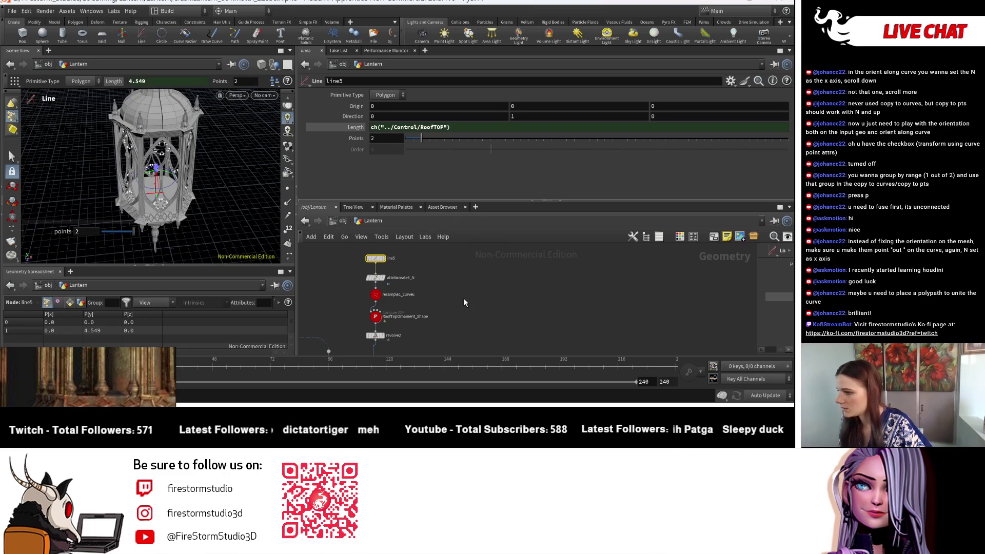
{"action": "mouse_move", "coordinate": [301, 278]}
{"action": "middle_mouse_down"}
{"action": "mouse_move", "coordinate": [394, 303]}
{"action": "mouse_move", "coordinate": [449, 259]}
{"action": "mouse_move", "coordinate": [505, 313]}
{"action": "mouse_move", "coordinate": [507, 287]}
{"action": "mouse_move", "coordinate": [506, 311]}
{"action": "mouse_move", "coordinate": [454, 283]}
{"action": "mouse_move", "coordinate": [442, 253]}
{"action": "middle_mouse_up"}
Link line7's Length to ch("../Control/Roof_Height") as a relative reference, giving 1.479
{"action": "left_click", "coordinate": [442, 254]}
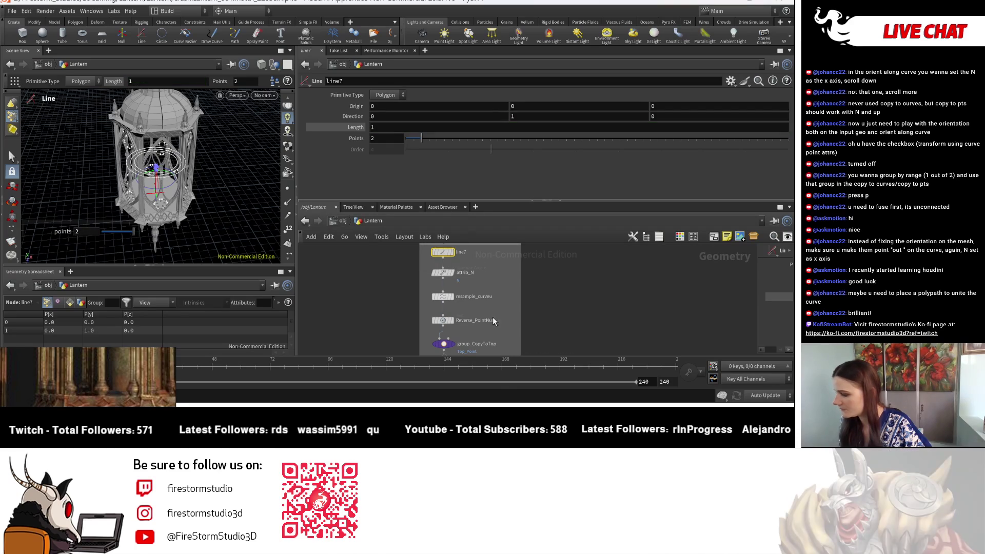
{"action": "mouse_move", "coordinate": [484, 326]}
{"action": "middle_mouse_down"}
{"action": "mouse_move", "coordinate": [493, 296]}
{"action": "mouse_move", "coordinate": [465, 257]}
{"action": "mouse_move", "coordinate": [449, 282]}
{"action": "mouse_move", "coordinate": [479, 309]}
{"action": "mouse_move", "coordinate": [476, 272]}
{"action": "mouse_move", "coordinate": [469, 357]}
{"action": "mouse_move", "coordinate": [462, 318]}
{"action": "mouse_move", "coordinate": [474, 337]}
{"action": "mouse_move", "coordinate": [443, 298]}
{"action": "mouse_move", "coordinate": [471, 341]}
{"action": "mouse_move", "coordinate": [490, 298]}
{"action": "mouse_move", "coordinate": [482, 234]}
{"action": "mouse_move", "coordinate": [500, 263]}
{"action": "mouse_move", "coordinate": [439, 293]}
{"action": "mouse_move", "coordinate": [455, 370]}
{"action": "middle_mouse_up"}
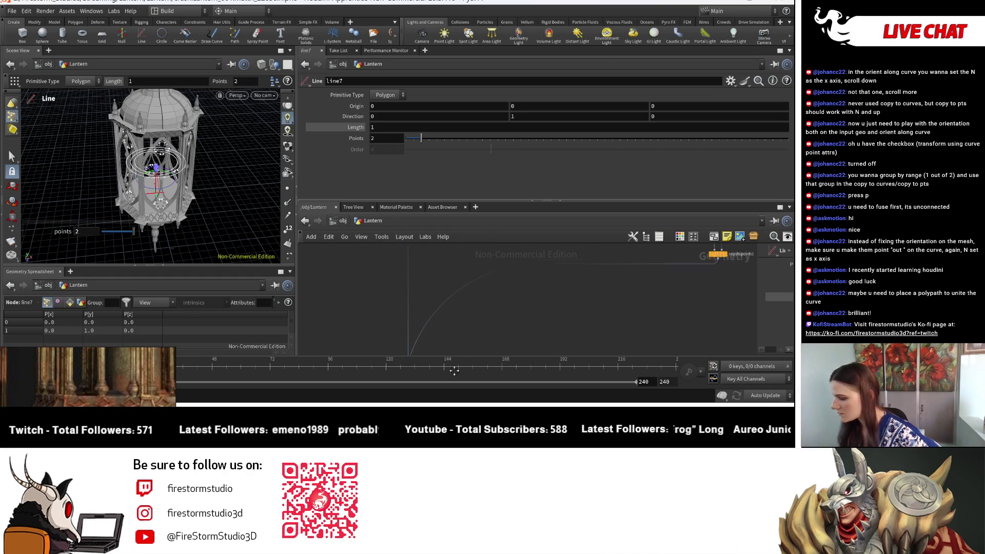
{"action": "mouse_move", "coordinate": [464, 285]}
{"action": "middle_mouse_down"}
{"action": "mouse_move", "coordinate": [451, 315]}
{"action": "mouse_move", "coordinate": [475, 369]}
{"action": "middle_mouse_up"}
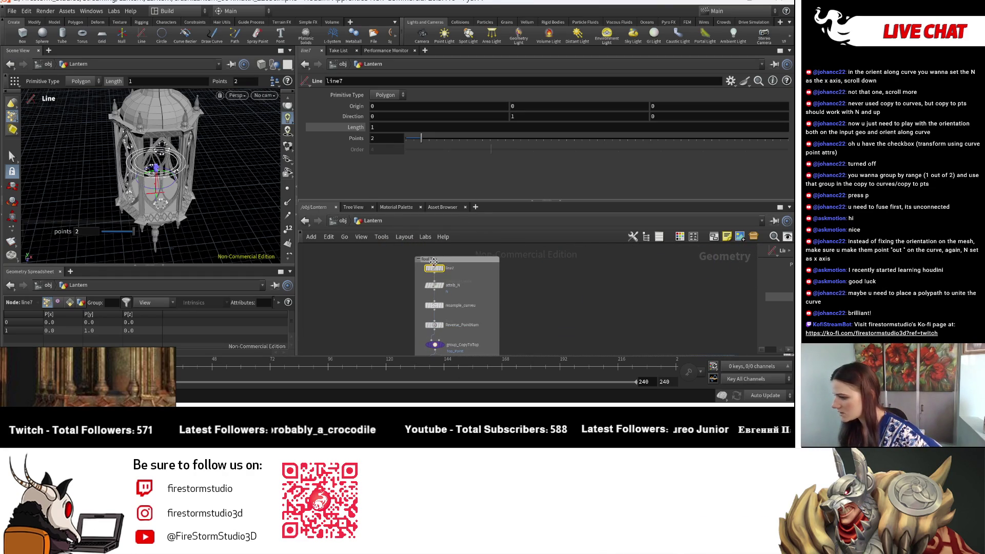
{"action": "right_click", "coordinate": [348, 130]}
{"action": "left_click", "coordinate": [398, 234]}
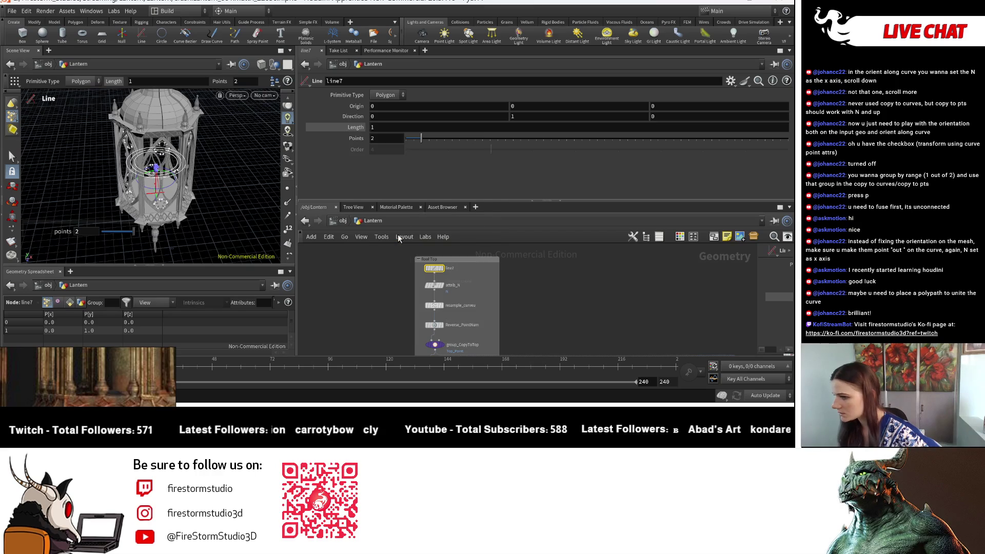
Check the lantern at a level angle, then select the Roof_Control null to show its parameters
{"action": "key", "text": "Escape"}
{"action": "left_click_drag", "start_coordinate": [174, 197], "coordinate": [189, 175]}
{"action": "scroll", "coordinate": [189, 174], "scroll_direction": "down", "scroll_amount": 3}
{"action": "scroll", "coordinate": [189, 174], "scroll_direction": "up", "scroll_amount": 2}
{"action": "key", "text": "Return"}
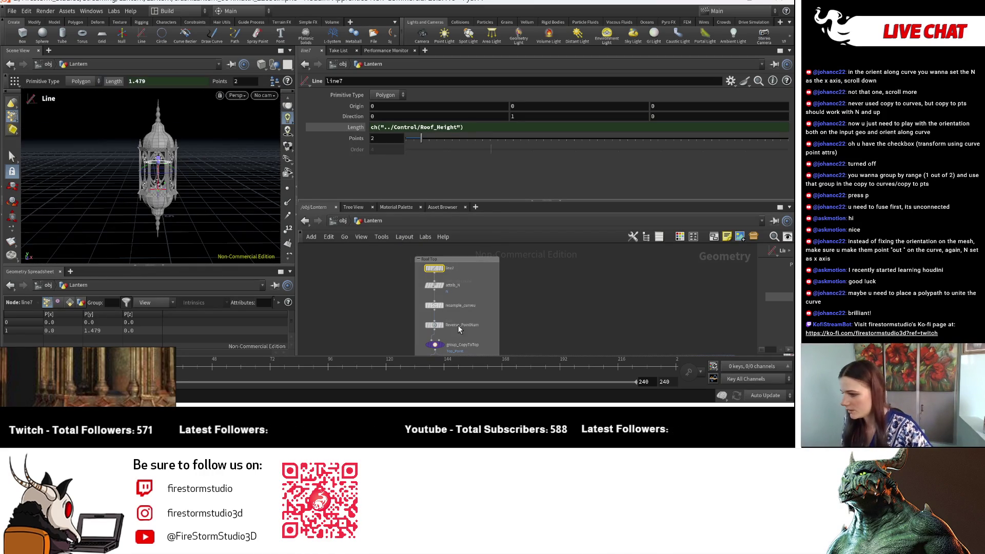
{"action": "scroll", "coordinate": [398, 272], "scroll_direction": "down", "scroll_amount": 5}
{"action": "scroll", "coordinate": [443, 322], "scroll_direction": "up", "scroll_amount": 5}
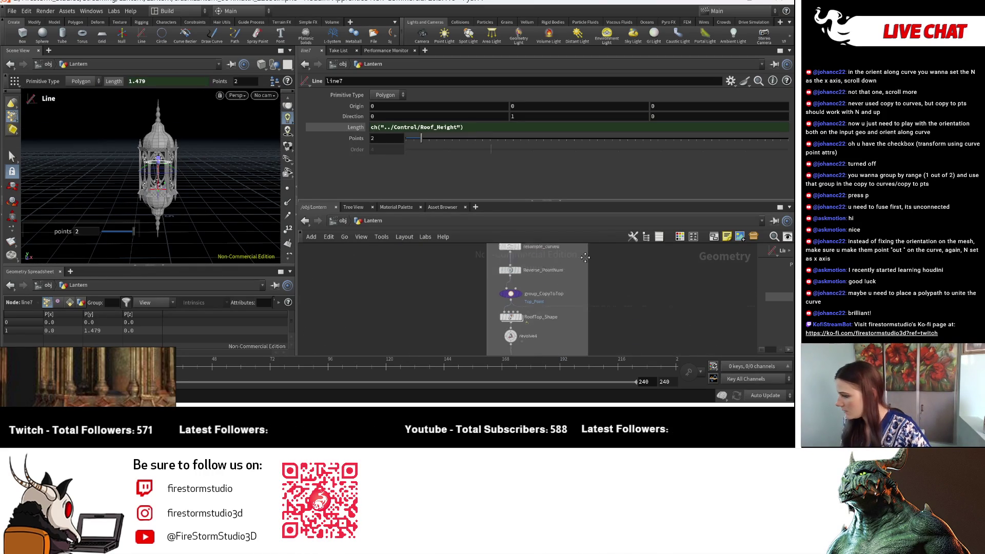
{"action": "middle_click_drag", "start_coordinate": [537, 273], "coordinate": [531, 317]}
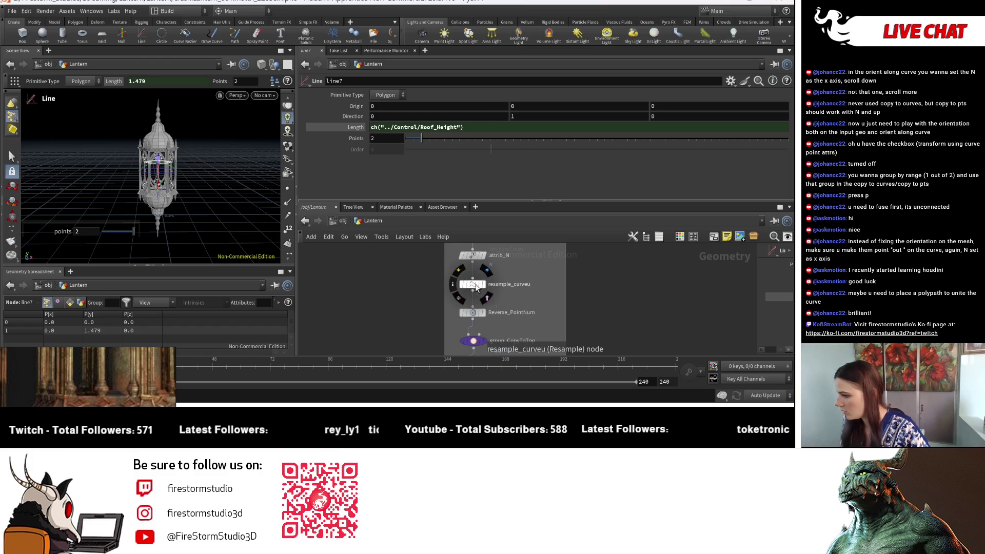
{"action": "mouse_move", "coordinate": [476, 287]}
{"action": "middle_mouse_down"}
{"action": "mouse_move", "coordinate": [533, 334]}
{"action": "mouse_move", "coordinate": [498, 288]}
{"action": "middle_mouse_up"}
{"action": "left_click", "coordinate": [475, 301]}
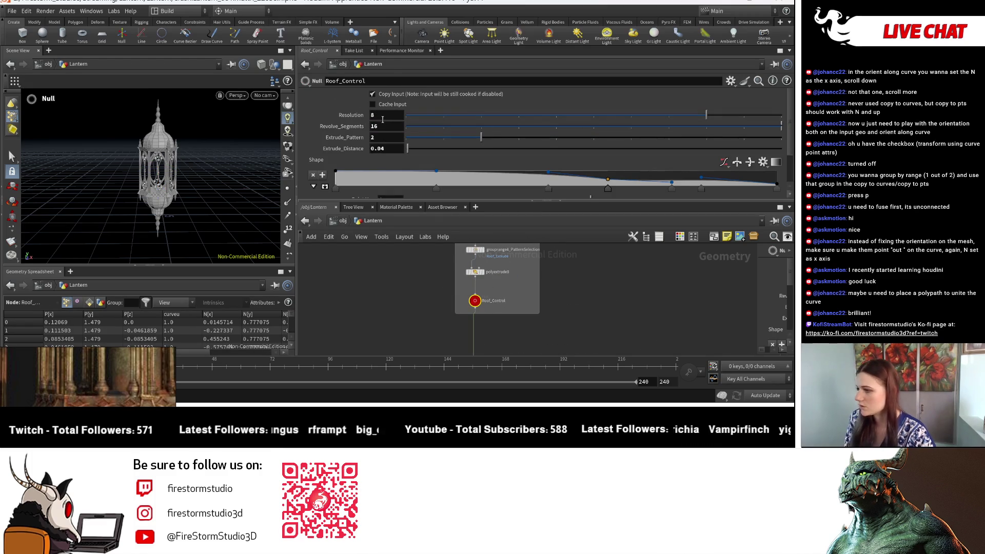
Increase the roof Resolution and expand the Shape ramp into a larger graph
{"action": "middle_click_drag", "start_coordinate": [381, 114], "coordinate": [410, 118]}
{"action": "key", "text": "Escape"}
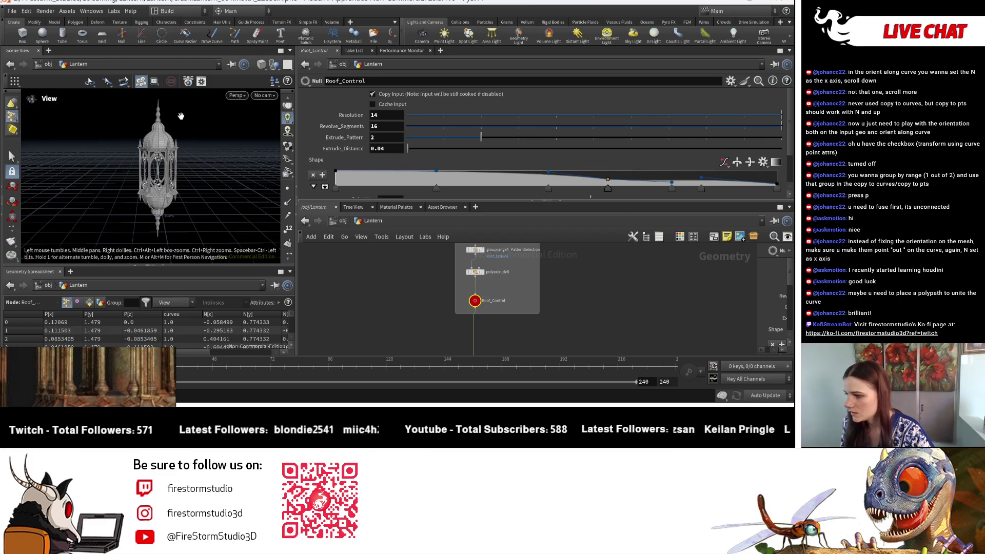
{"action": "scroll", "coordinate": [193, 145], "scroll_direction": "up", "scroll_amount": 5}
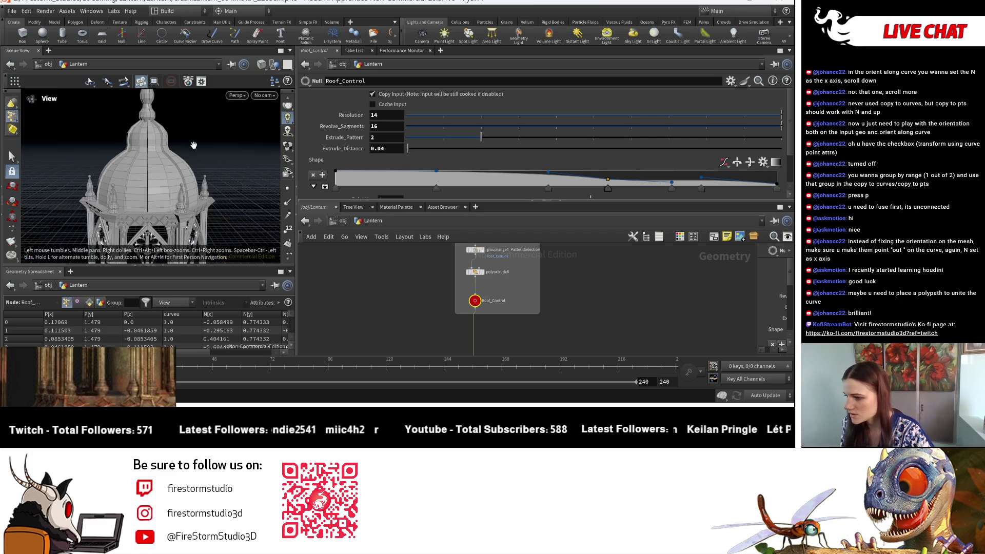
{"action": "left_click", "coordinate": [325, 186]}
{"action": "scroll", "coordinate": [494, 128], "scroll_direction": "down", "scroll_amount": 2}
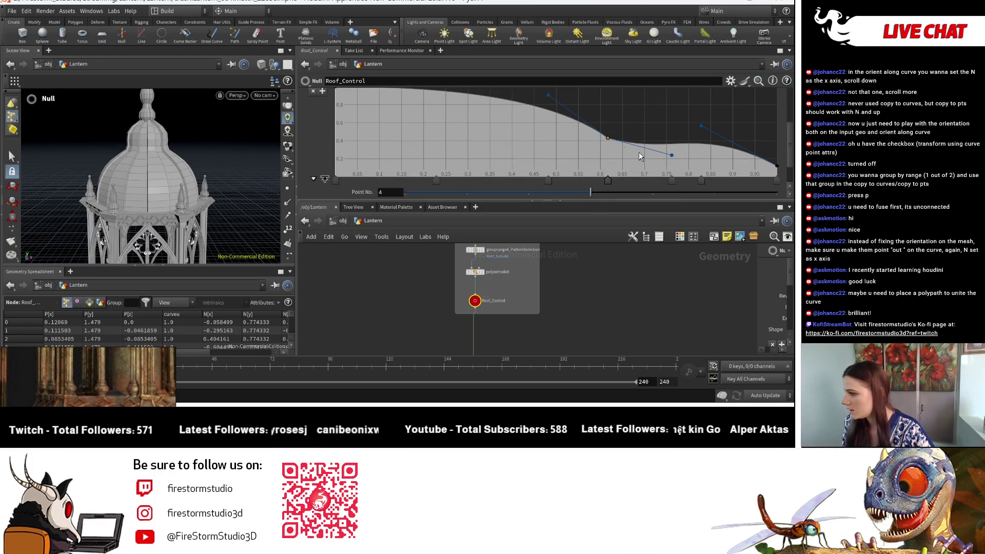
Move Shape ramp point 4 left and up, and add two points on the upper slope
{"action": "left_click_drag", "start_coordinate": [608, 138], "coordinate": [598, 134]}
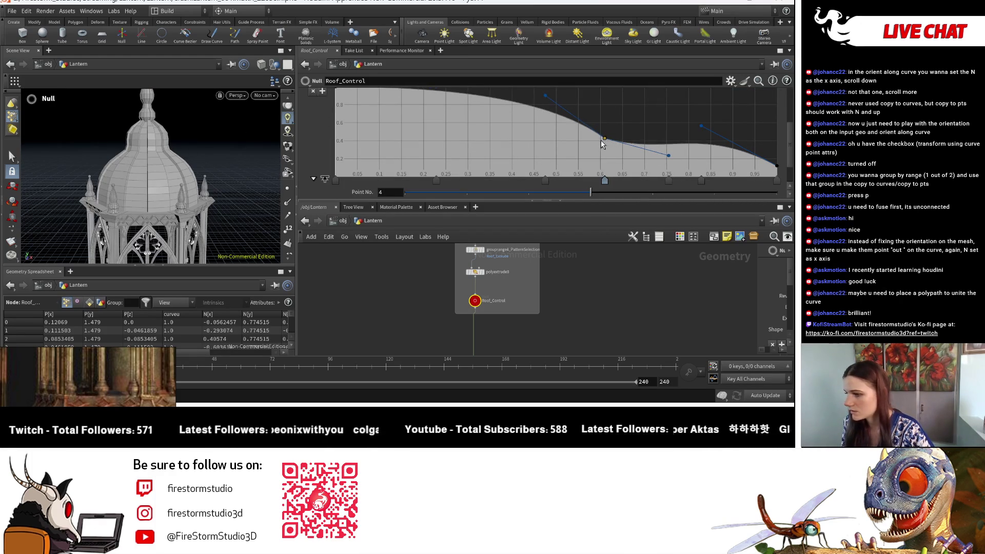
{"action": "scroll", "coordinate": [369, 130], "scroll_direction": "up", "scroll_amount": 1}
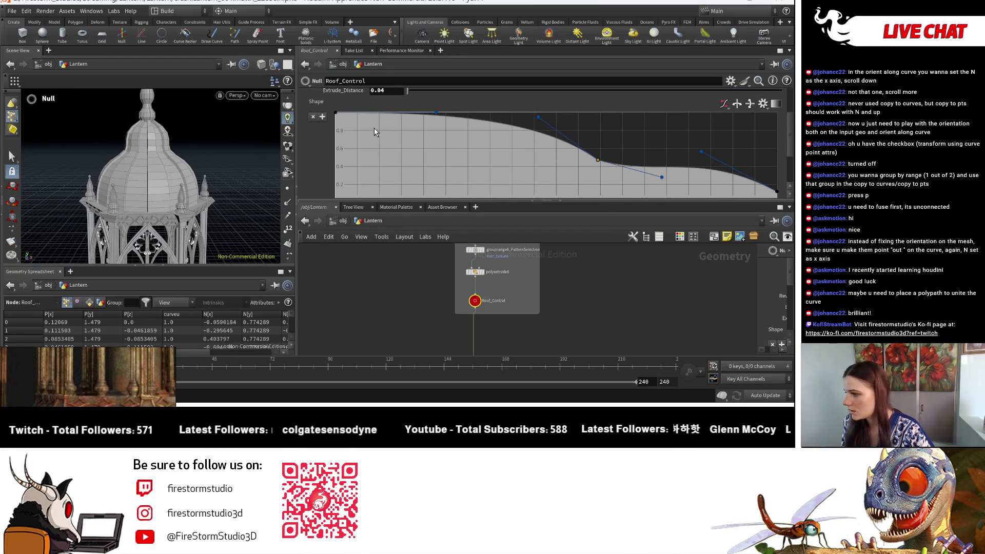
{"action": "mouse_move", "coordinate": [389, 115]}
{"action": "left_mouse_down"}
{"action": "mouse_move", "coordinate": [378, 153]}
{"action": "mouse_move", "coordinate": [420, 146]}
{"action": "mouse_move", "coordinate": [383, 120]}
{"action": "left_mouse_up"}
{"action": "left_click", "coordinate": [380, 125]}
{"action": "key", "text": "Escape"}
{"action": "scroll", "coordinate": [113, 161], "scroll_direction": "down", "scroll_amount": 10}
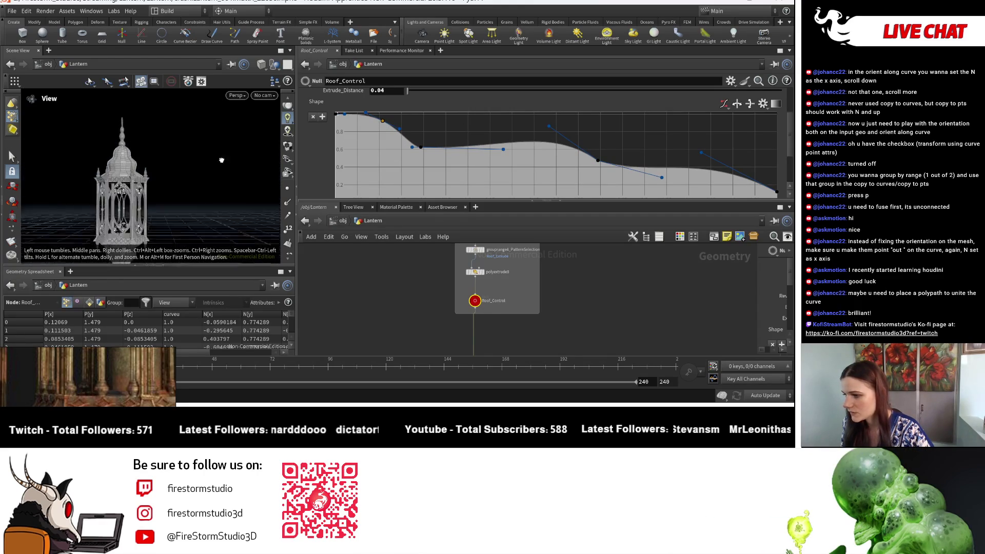
{"action": "scroll", "coordinate": [180, 174], "scroll_direction": "up", "scroll_amount": 5}
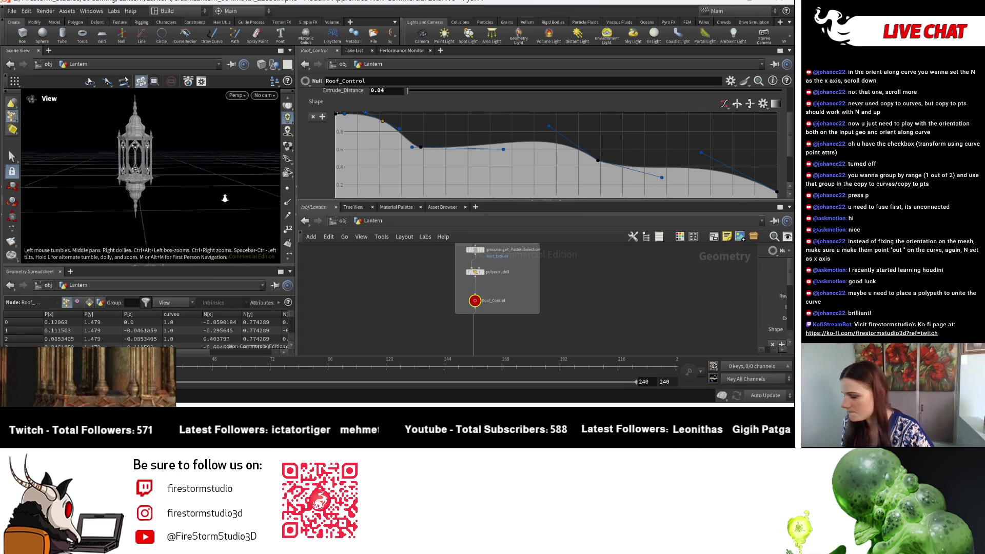
{"action": "mouse_move", "coordinate": [583, 268]}
{"action": "middle_mouse_down"}
{"action": "mouse_move", "coordinate": [555, 275]}
{"action": "mouse_move", "coordinate": [590, 312]}
{"action": "middle_mouse_up"}
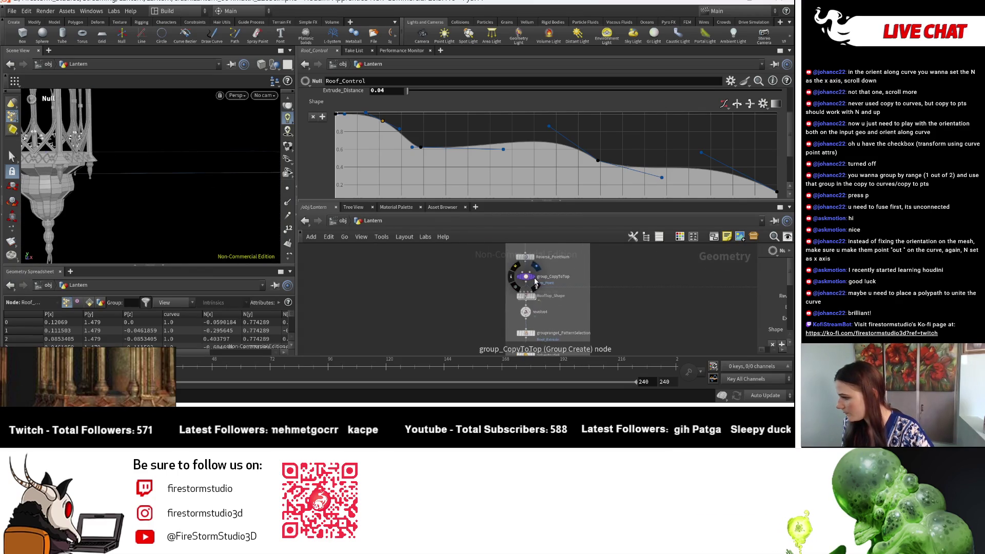
{"action": "middle_click_drag", "start_coordinate": [534, 278], "coordinate": [533, 190]}
{"action": "scroll", "coordinate": [534, 125], "scroll_direction": "up", "scroll_amount": 3}
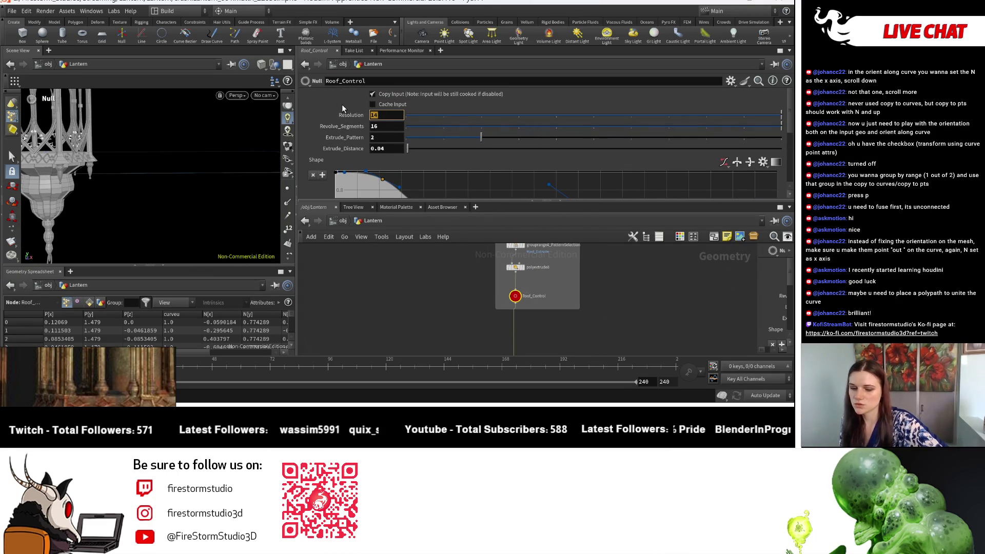
Set the roof Resolution to 24 and frame the domed roof
{"action": "type", "text": "24"}
{"action": "key", "text": "Return"}
{"action": "key", "text": "g"}
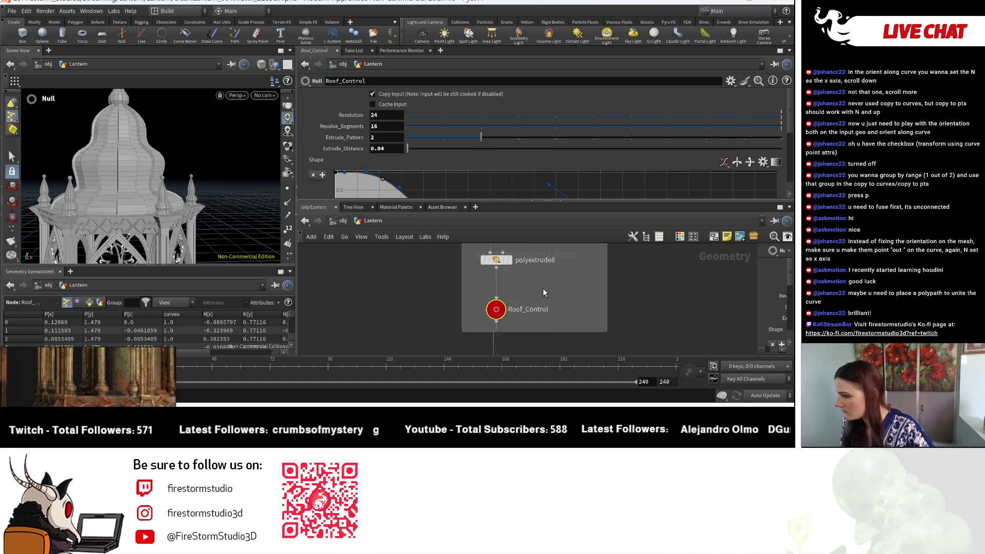
{"action": "scroll", "coordinate": [543, 288], "scroll_direction": "up", "scroll_amount": 3}
{"action": "scroll", "coordinate": [361, 158], "scroll_direction": "down", "scroll_amount": 2}
{"action": "scroll", "coordinate": [361, 154], "scroll_direction": "down", "scroll_amount": 2}
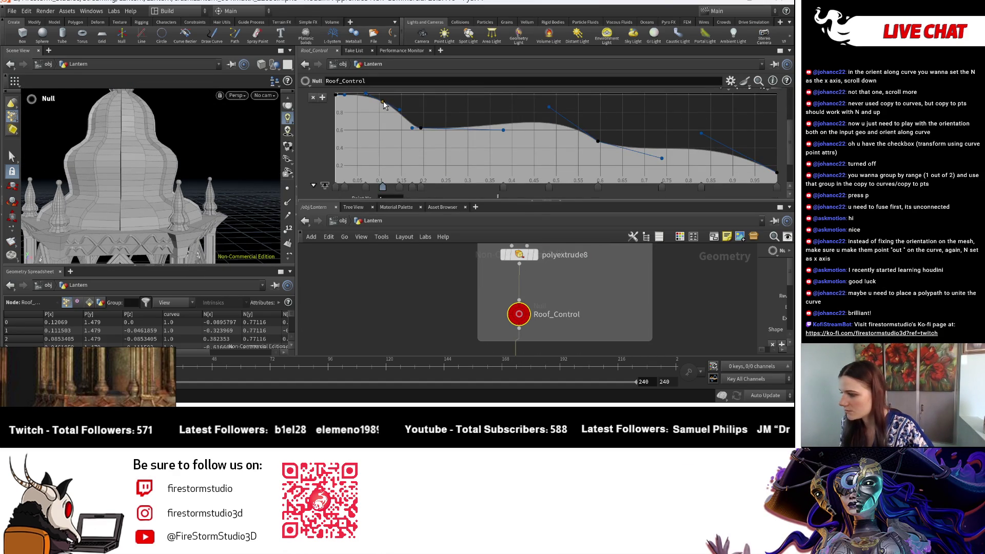
Move the Shape ramp keys near 0.1–0.19 up and left, and lower the next key
{"action": "left_click_drag", "start_coordinate": [384, 104], "coordinate": [389, 103]}
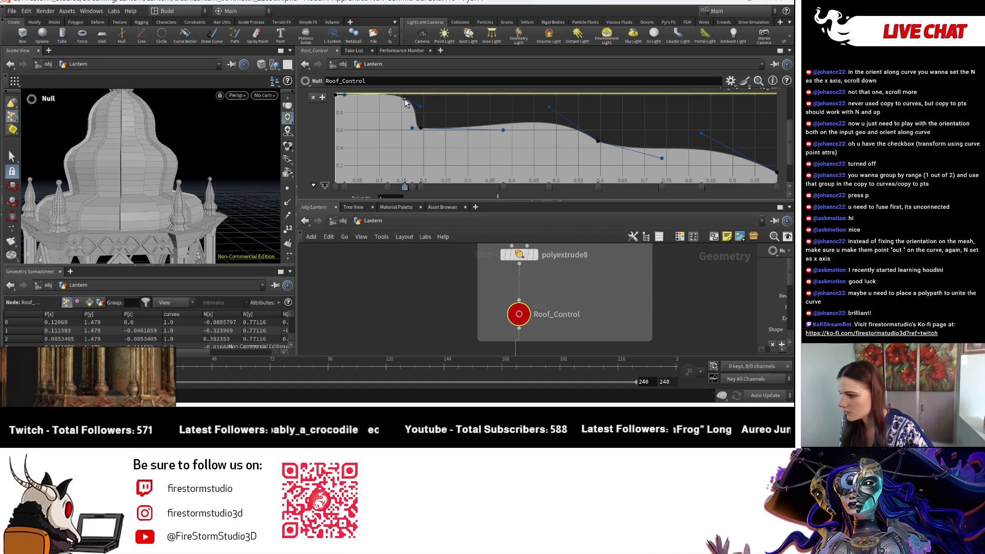
{"action": "left_click_drag", "start_coordinate": [398, 99], "coordinate": [398, 101]}
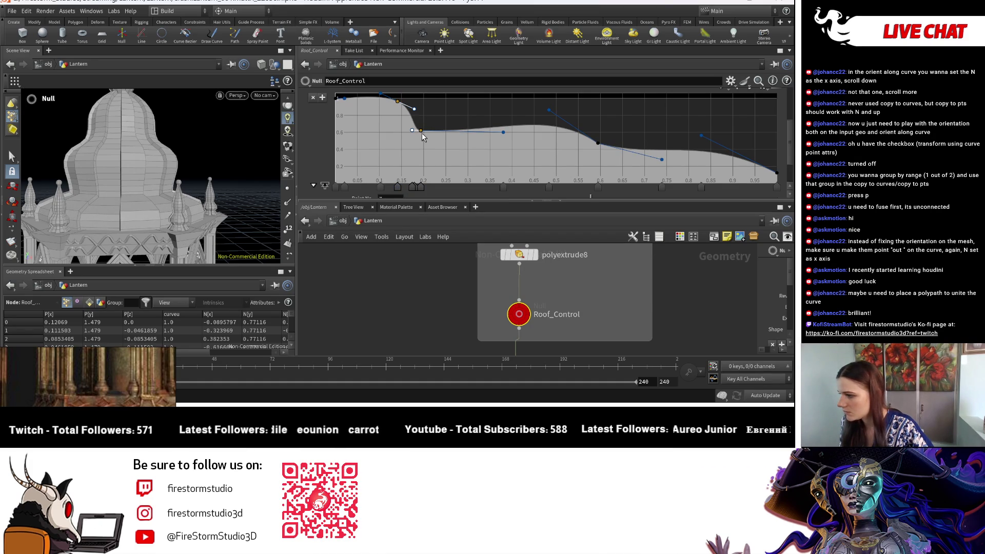
{"action": "left_click_drag", "start_coordinate": [422, 132], "coordinate": [388, 113]}
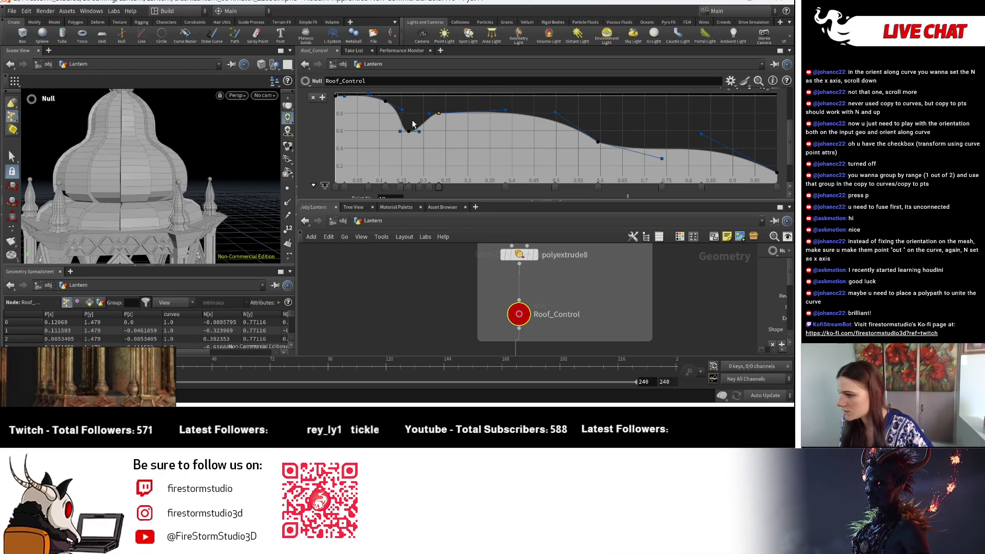
{"action": "left_click", "coordinate": [409, 132]}
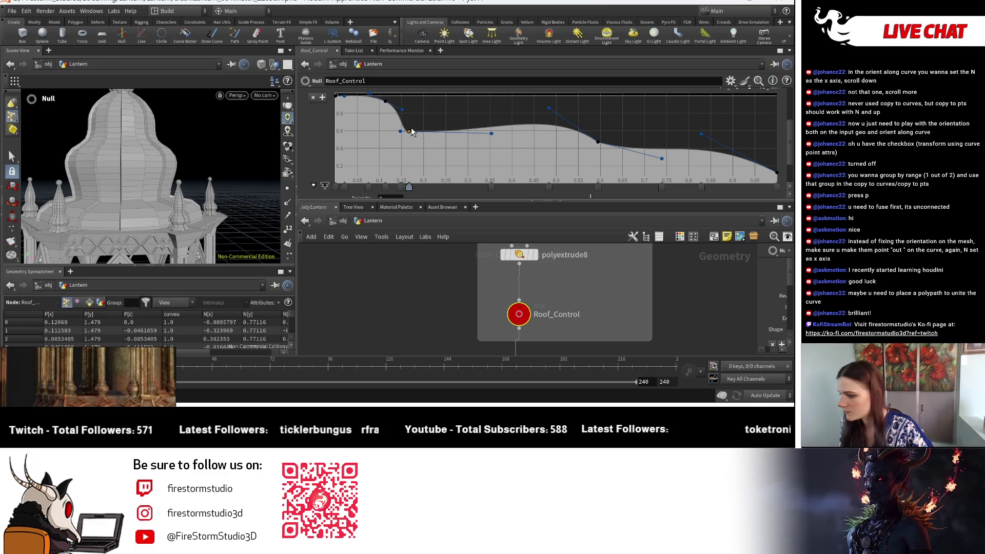
{"action": "left_click_drag", "start_coordinate": [412, 132], "coordinate": [433, 124]}
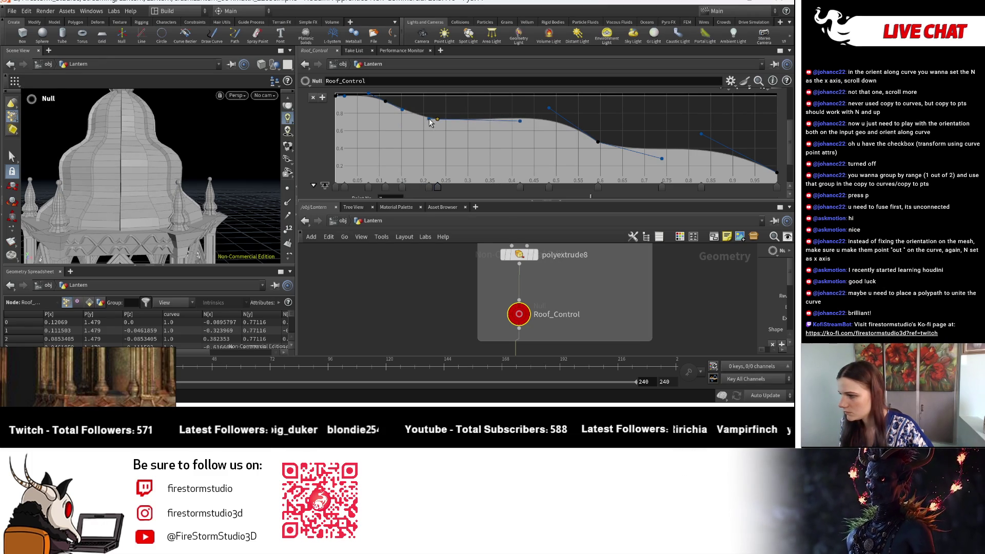
{"action": "left_click_drag", "start_coordinate": [429, 126], "coordinate": [427, 127]}
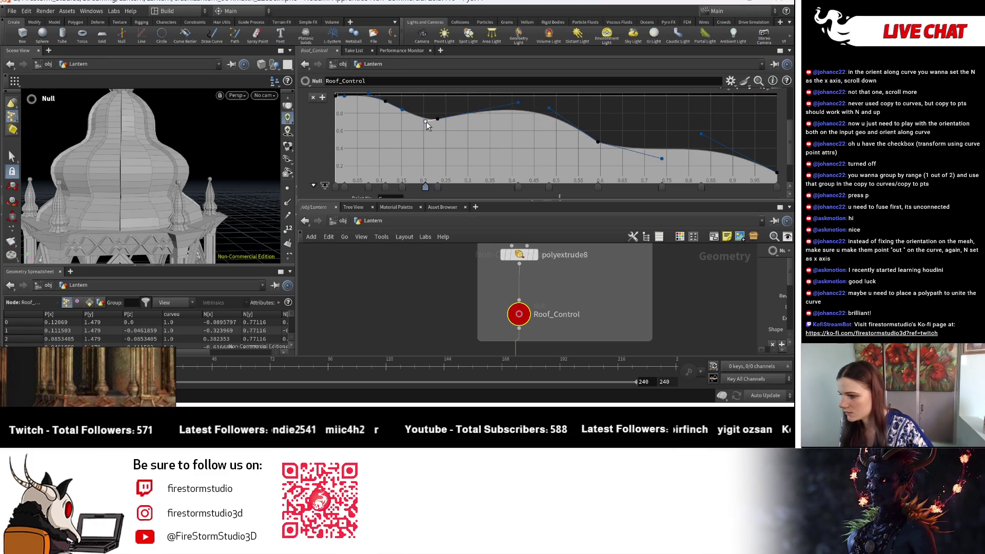
{"action": "mouse_move", "coordinate": [518, 105]}
{"action": "left_mouse_down"}
{"action": "mouse_move", "coordinate": [519, 125]}
{"action": "mouse_move", "coordinate": [538, 106]}
{"action": "mouse_move", "coordinate": [525, 108]}
{"action": "left_mouse_up"}
Nudge a roof profile key left and orbit to view the lantern roof from below
{"action": "scroll", "coordinate": [559, 121], "scroll_direction": "down", "scroll_amount": 1}
{"action": "key", "text": "space+h"}
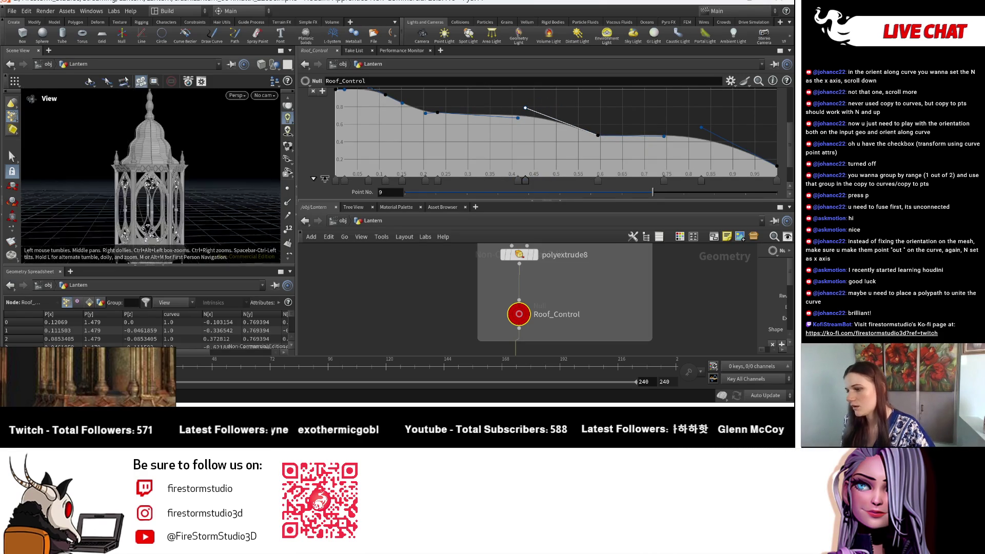
{"action": "mouse_move", "coordinate": [154, 175]}
{"action": "left_mouse_down"}
{"action": "mouse_move", "coordinate": [288, 188]}
{"action": "mouse_move", "coordinate": [267, 154]}
{"action": "left_mouse_up"}
{"action": "scroll", "coordinate": [267, 154], "scroll_direction": "up", "scroll_amount": 5}
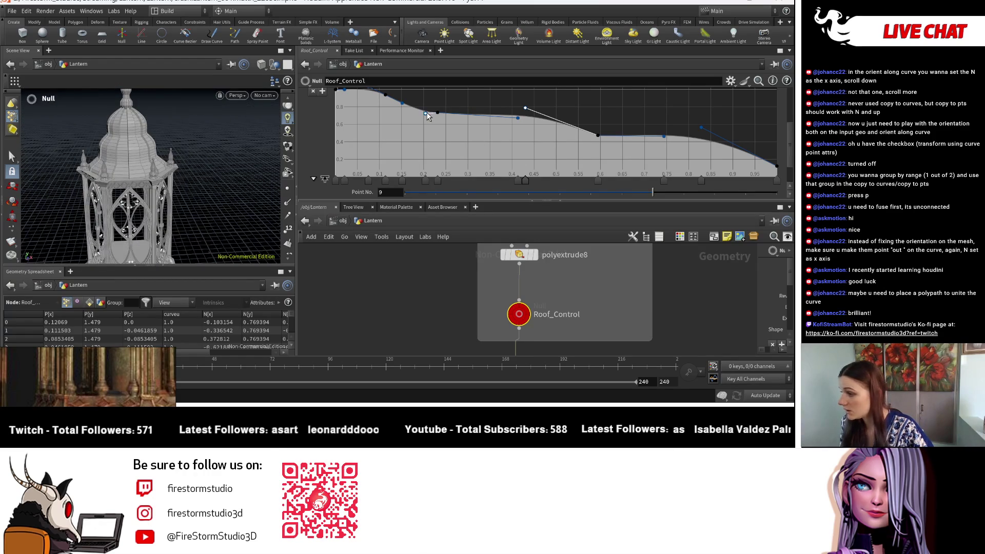
{"action": "left_click_drag", "start_coordinate": [439, 117], "coordinate": [411, 115]}
{"action": "key", "text": "Escape"}
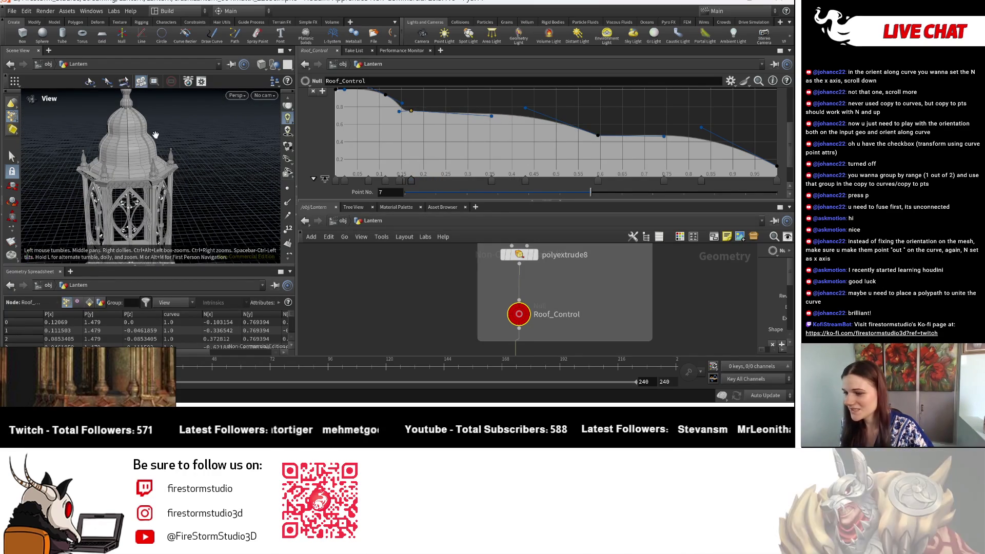
{"action": "left_click_drag", "start_coordinate": [190, 151], "coordinate": [210, 154]}
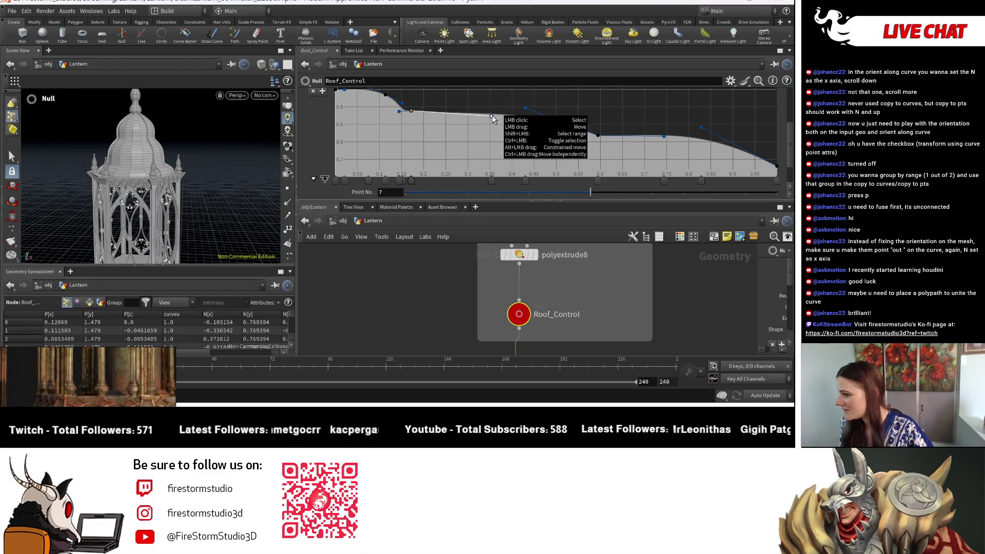
Raise ramp point 8, slide another point right, and add a new point near 0.85
{"action": "left_click_drag", "start_coordinate": [491, 113], "coordinate": [491, 100]}
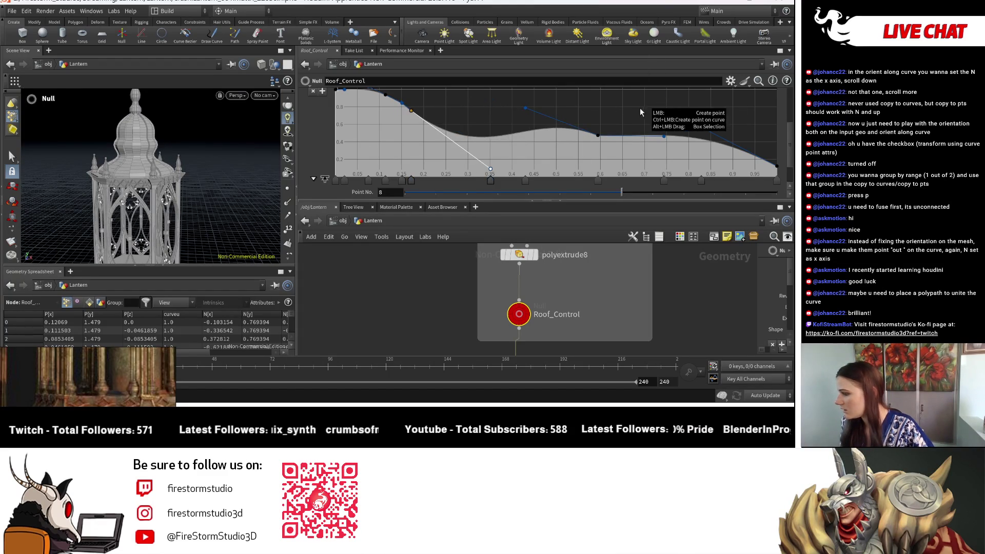
{"action": "left_click_drag", "start_coordinate": [600, 139], "coordinate": [669, 143]}
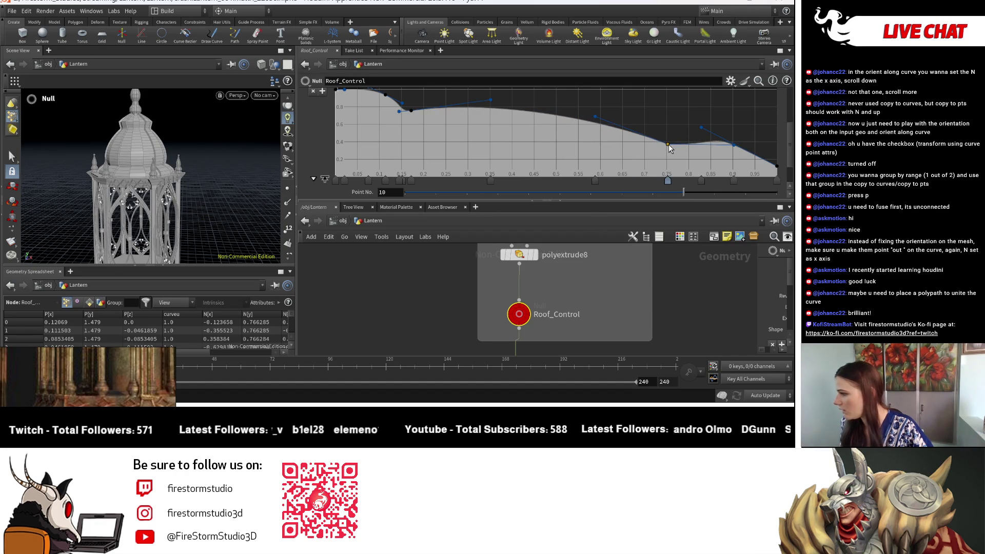
{"action": "left_click", "coordinate": [716, 125]}
{"action": "left_click_drag", "start_coordinate": [719, 126], "coordinate": [708, 128]}
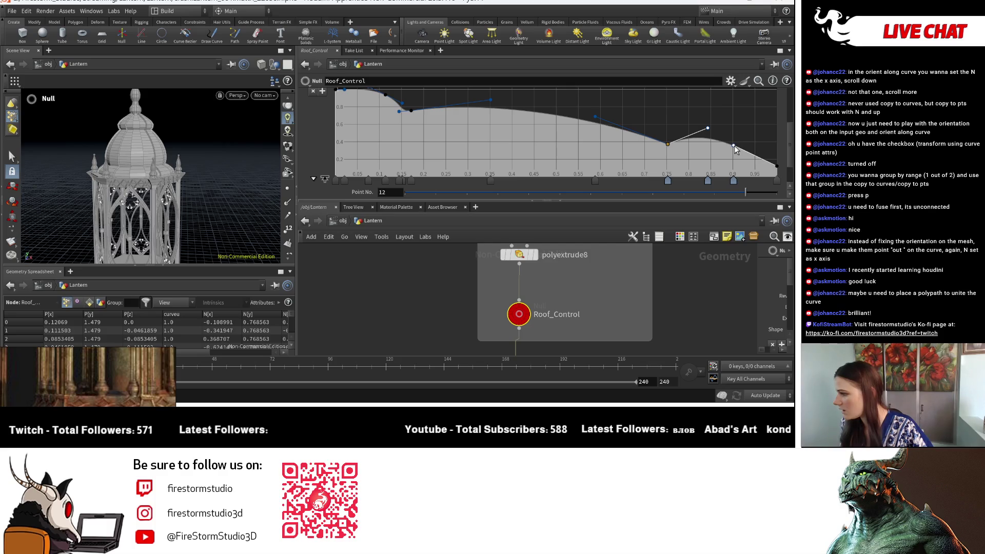
{"action": "mouse_move", "coordinate": [708, 131]}
{"action": "left_mouse_down"}
{"action": "mouse_move", "coordinate": [703, 123]}
{"action": "mouse_move", "coordinate": [714, 149]}
{"action": "left_mouse_up"}
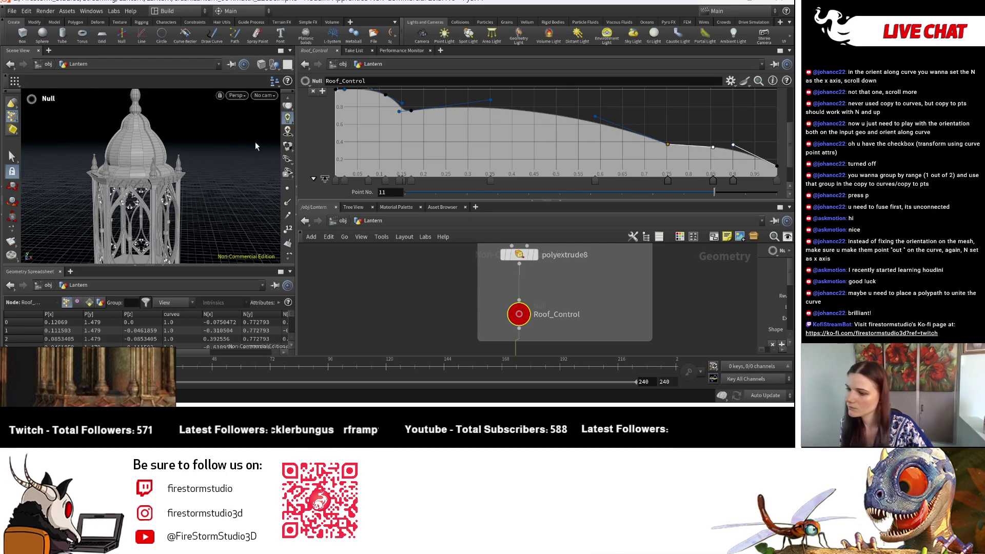
{"action": "key", "text": "Escape"}
{"action": "mouse_move", "coordinate": [256, 146]}
{"action": "left_mouse_down"}
{"action": "mouse_move", "coordinate": [213, 169]}
{"action": "mouse_move", "coordinate": [84, 150]}
{"action": "mouse_move", "coordinate": [134, 154]}
{"action": "left_mouse_up"}
{"action": "key", "text": "Return"}
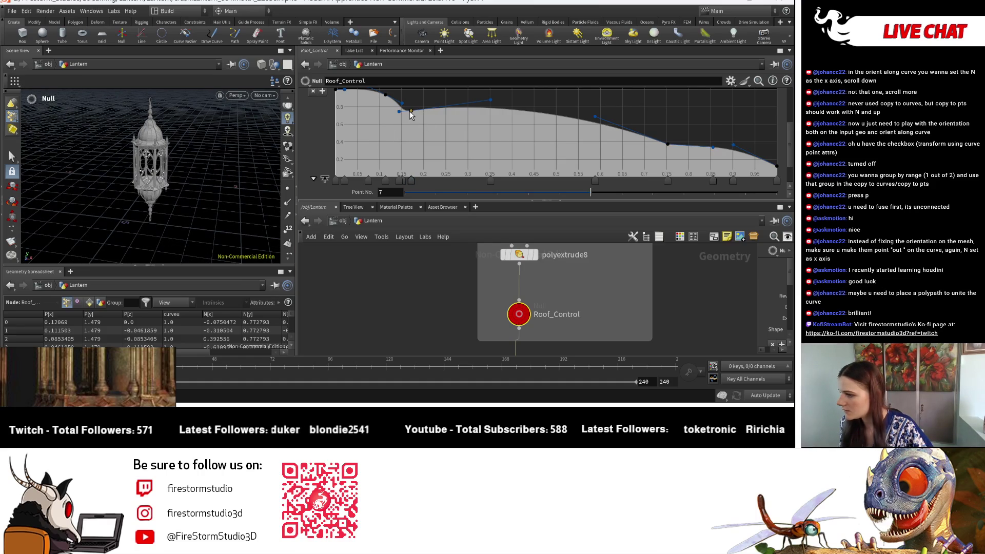
Raise another roof curve point and frame the whole lantern to check the dome
{"action": "left_click_drag", "start_coordinate": [401, 109], "coordinate": [402, 103]}
{"action": "key", "text": "Escape"}
{"action": "scroll", "coordinate": [179, 125], "scroll_direction": "up", "scroll_amount": 5}
{"action": "left_click_drag", "start_coordinate": [179, 125], "coordinate": [124, 177]}
{"action": "scroll", "coordinate": [210, 195], "scroll_direction": "up", "scroll_amount": 3}
{"action": "mouse_move", "coordinate": [202, 196]}
{"action": "left_mouse_down"}
{"action": "mouse_move", "coordinate": [106, 162]}
{"action": "mouse_move", "coordinate": [168, 150]}
{"action": "left_mouse_up"}
{"action": "scroll", "coordinate": [168, 150], "scroll_direction": "down", "scroll_amount": 2}
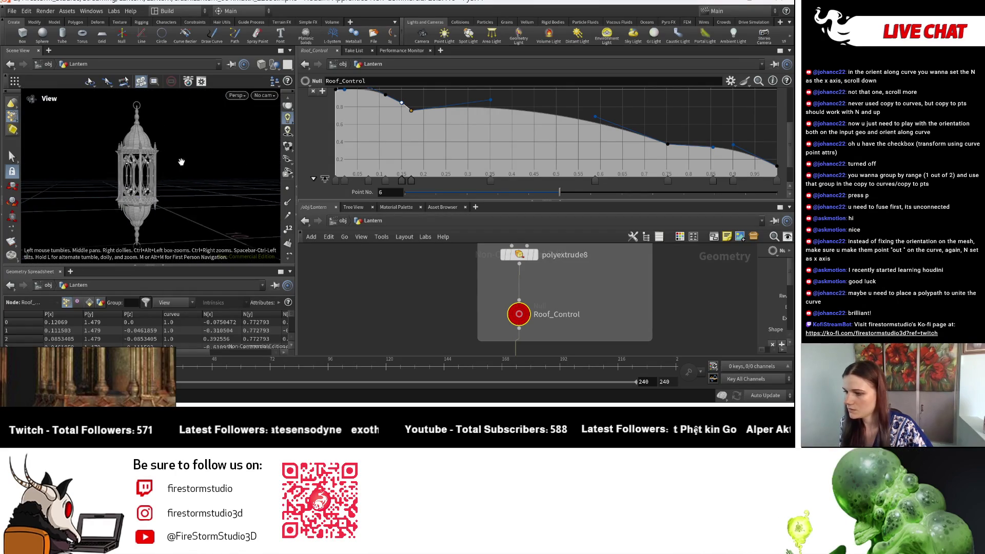
{"action": "key", "text": "h"}
{"action": "scroll", "coordinate": [416, 125], "scroll_direction": "up", "scroll_amount": 1}
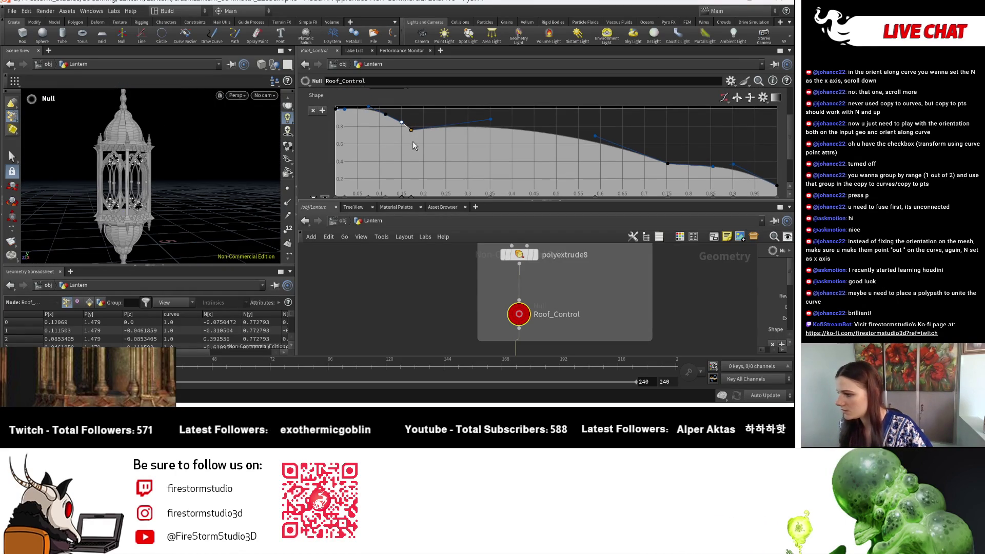
Raise the point near 0.17, lower the one near 0.75, and tilt the 0.58 tangent up
{"action": "left_click_drag", "start_coordinate": [410, 127], "coordinate": [410, 124]}
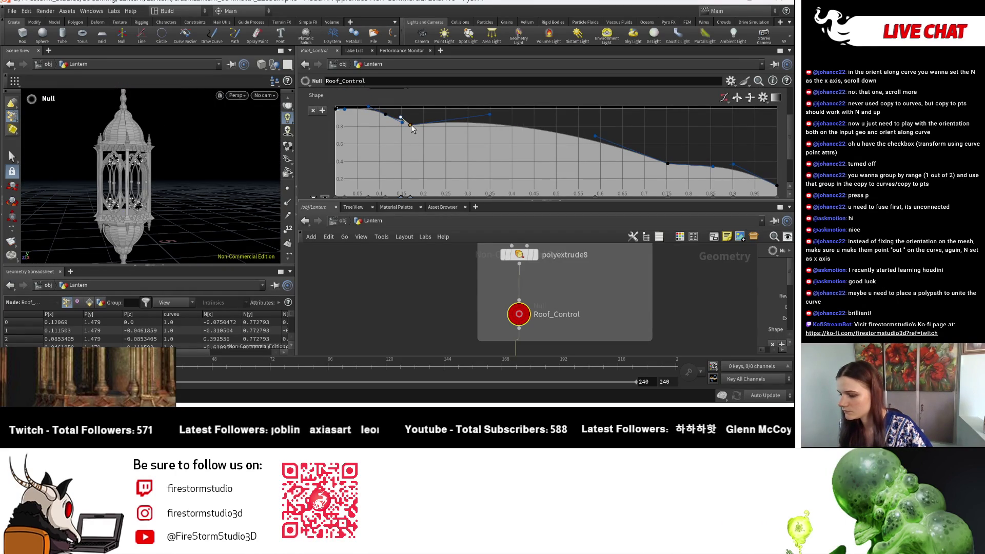
{"action": "key", "text": "Escape"}
{"action": "mouse_move", "coordinate": [164, 169]}
{"action": "left_mouse_down"}
{"action": "mouse_move", "coordinate": [161, 199]}
{"action": "mouse_move", "coordinate": [185, 198]}
{"action": "left_mouse_up"}
{"action": "key", "text": "Return"}
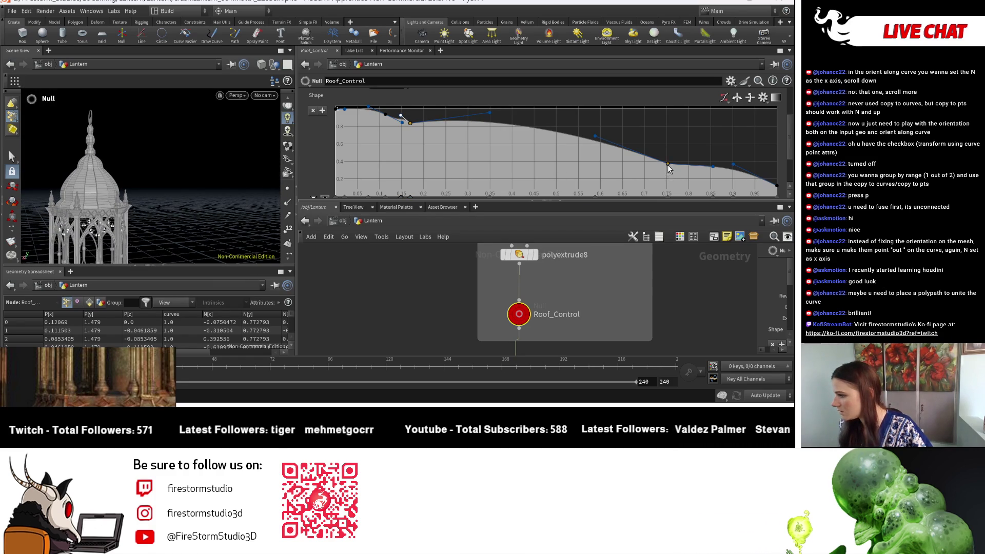
{"action": "left_click_drag", "start_coordinate": [667, 167], "coordinate": [667, 170]}
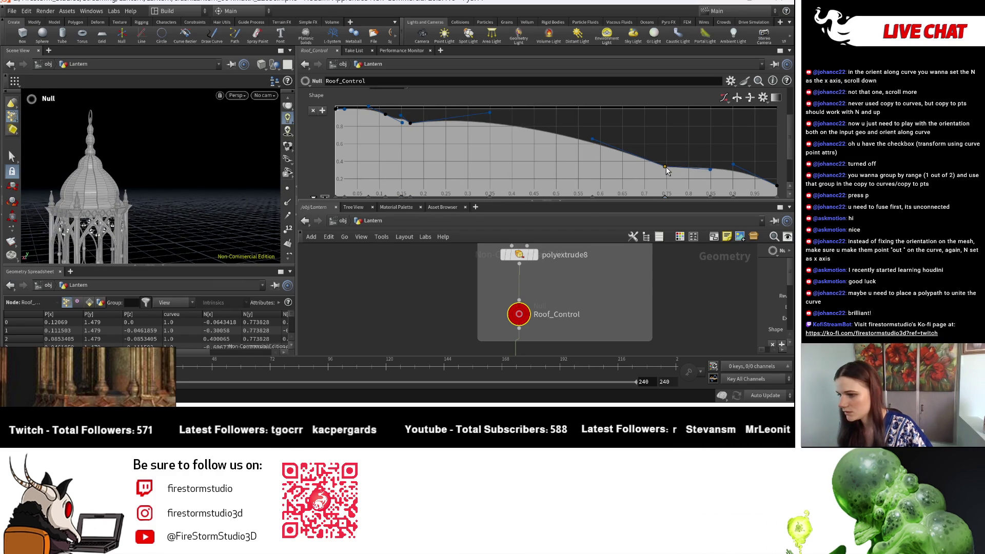
{"action": "left_click_drag", "start_coordinate": [593, 139], "coordinate": [599, 132]}
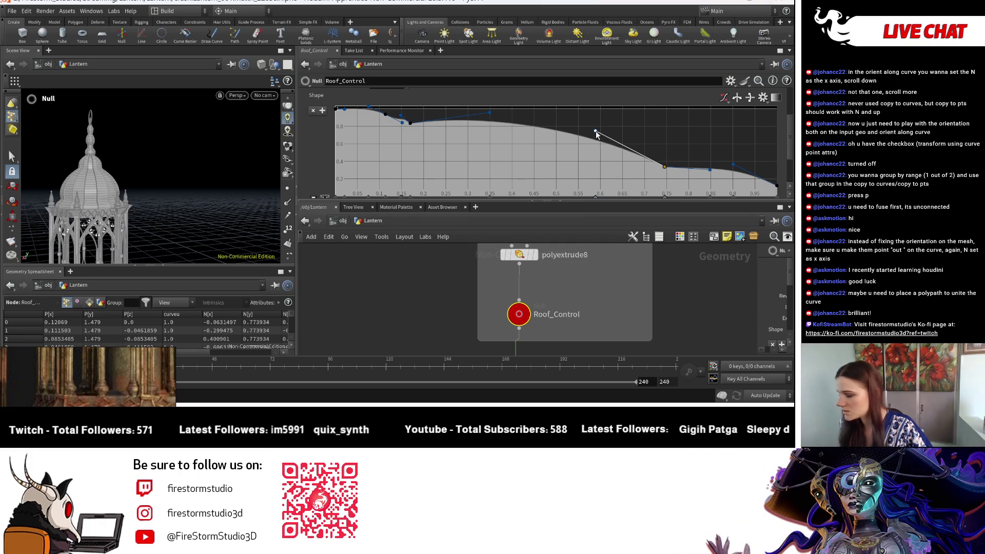
{"action": "key", "text": "Escape"}
{"action": "left_click_drag", "start_coordinate": [198, 175], "coordinate": [143, 175]}
{"action": "mouse_move", "coordinate": [143, 176]}
{"action": "right_mouse_down"}
{"action": "mouse_move", "coordinate": [133, 162]}
{"action": "mouse_move", "coordinate": [193, 135]}
{"action": "right_mouse_up"}
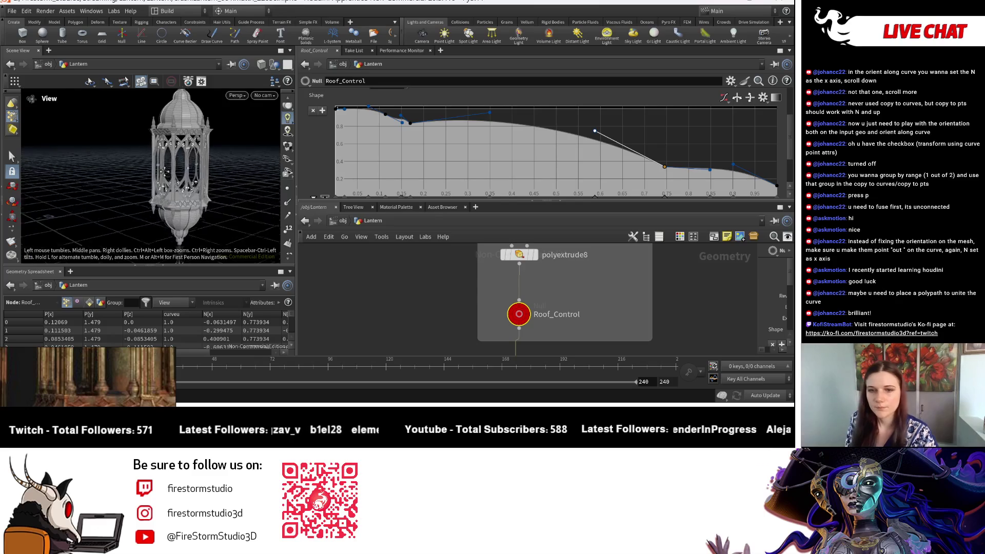
{"action": "scroll", "coordinate": [54, 168], "scroll_direction": "up", "scroll_amount": 10}
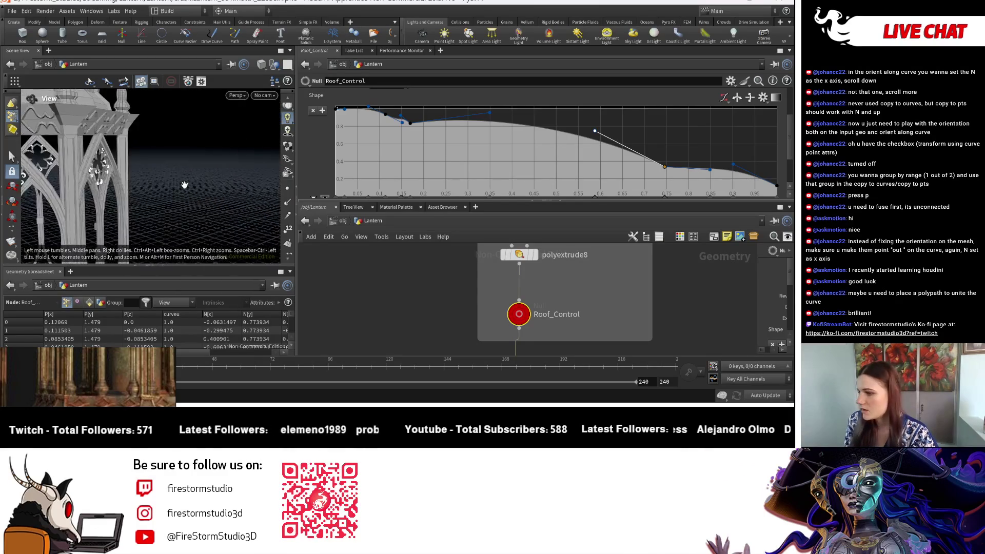
{"action": "scroll", "coordinate": [147, 183], "scroll_direction": "down", "scroll_amount": 5}
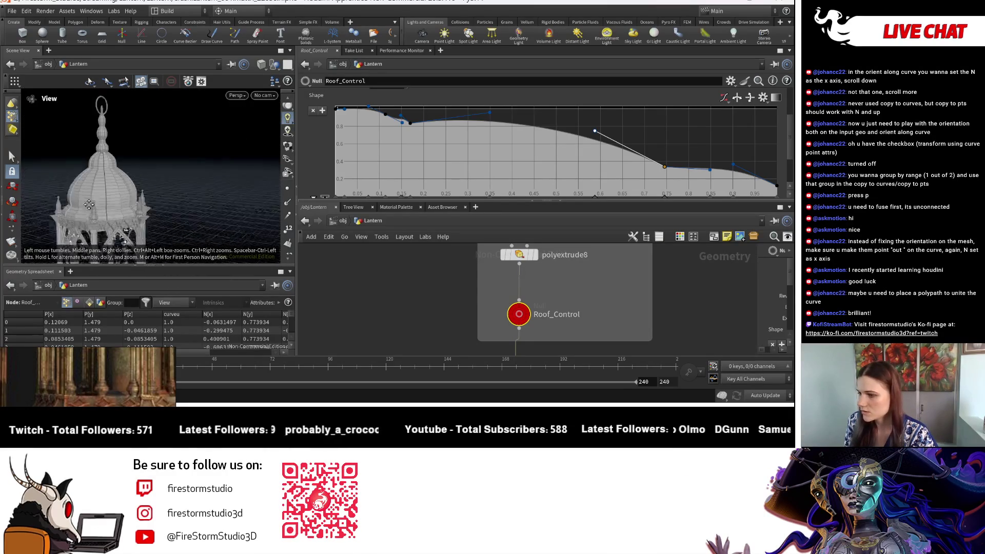
{"action": "scroll", "coordinate": [162, 183], "scroll_direction": "up", "scroll_amount": 8}
{"action": "scroll", "coordinate": [163, 183], "scroll_direction": "down", "scroll_amount": 10}
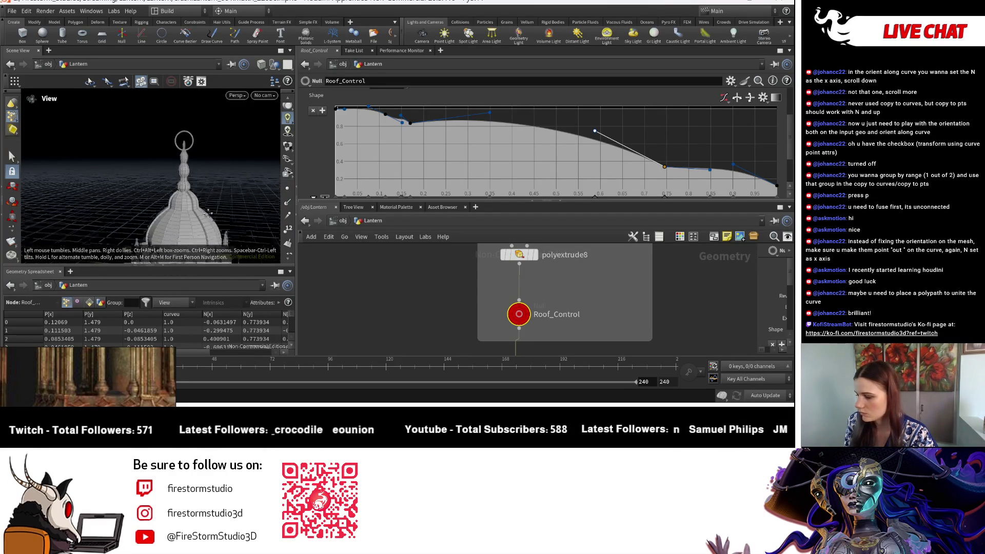
{"action": "scroll", "coordinate": [145, 147], "scroll_direction": "up", "scroll_amount": 5}
{"action": "scroll", "coordinate": [144, 146], "scroll_direction": "down", "scroll_amount": 8}
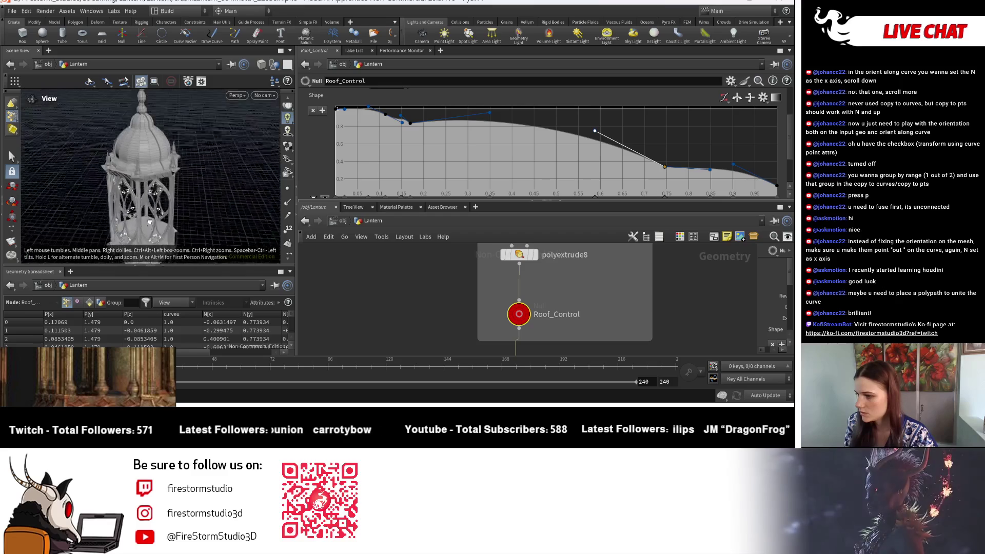
{"action": "mouse_move", "coordinate": [133, 169]}
{"action": "left_mouse_down"}
{"action": "mouse_move", "coordinate": [120, 197]}
{"action": "mouse_move", "coordinate": [123, 174]}
{"action": "left_mouse_up"}
{"action": "scroll", "coordinate": [559, 316], "scroll_direction": "down", "scroll_amount": 5}
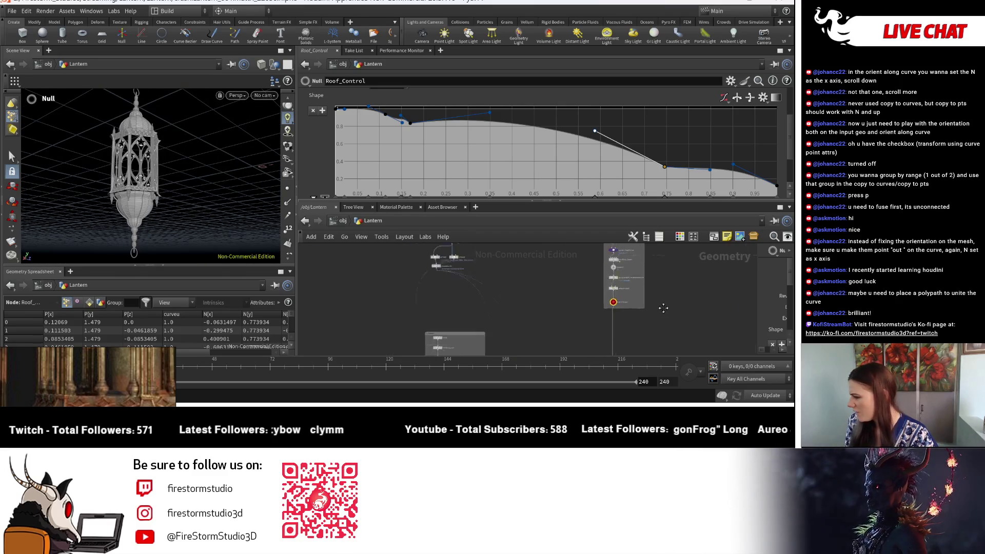
{"action": "scroll", "coordinate": [575, 308], "scroll_direction": "up", "scroll_amount": 5}
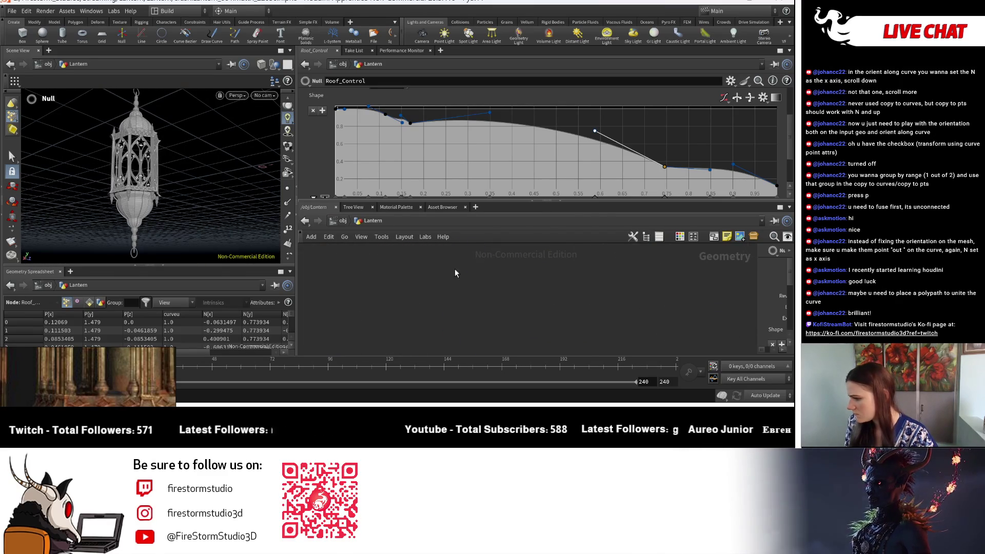
{"action": "scroll", "coordinate": [455, 273], "scroll_direction": "down", "scroll_amount": 3}
{"action": "scroll", "coordinate": [462, 331], "scroll_direction": "up", "scroll_amount": 4}
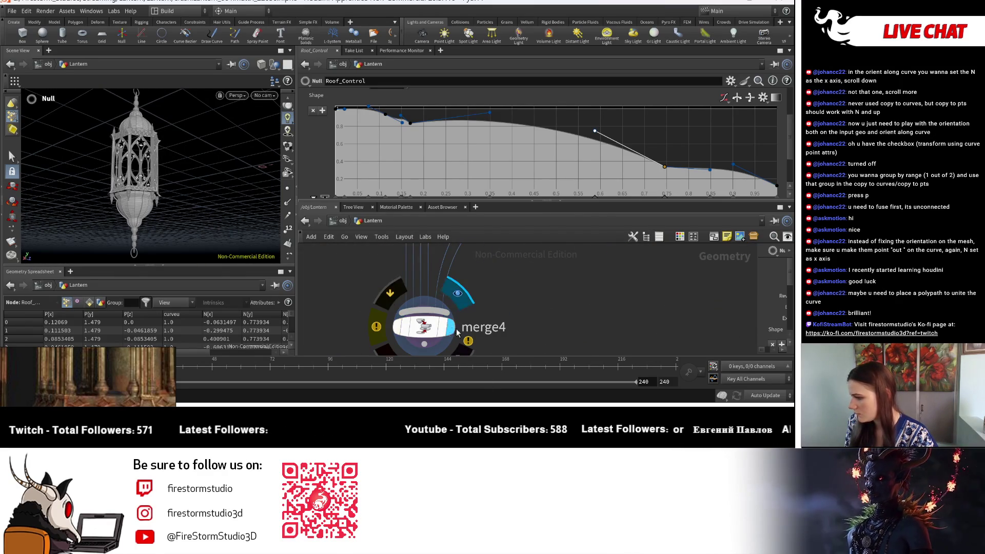
{"action": "scroll", "coordinate": [458, 332], "scroll_direction": "down", "scroll_amount": 2}
{"action": "left_click", "coordinate": [400, 340]}
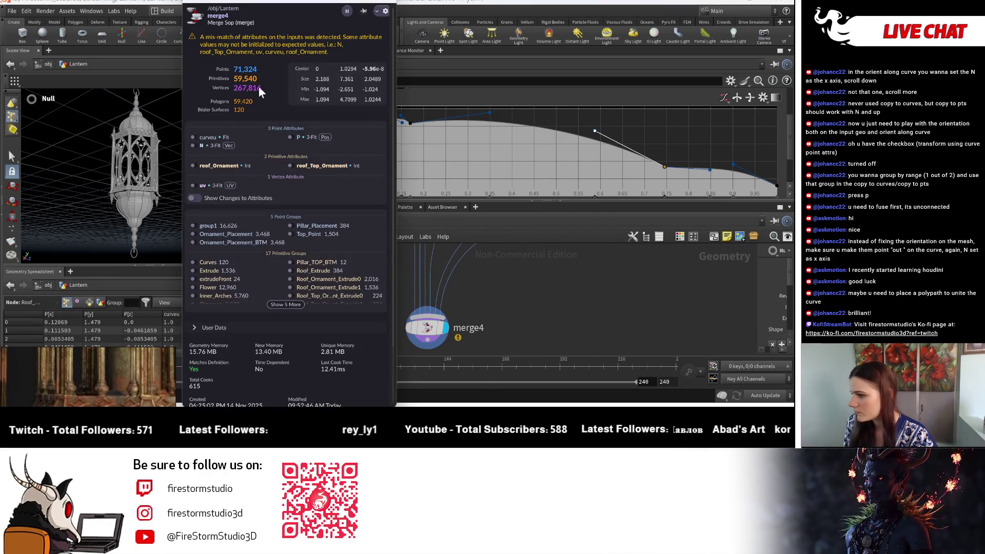
{"action": "left_click", "coordinate": [235, 82]}
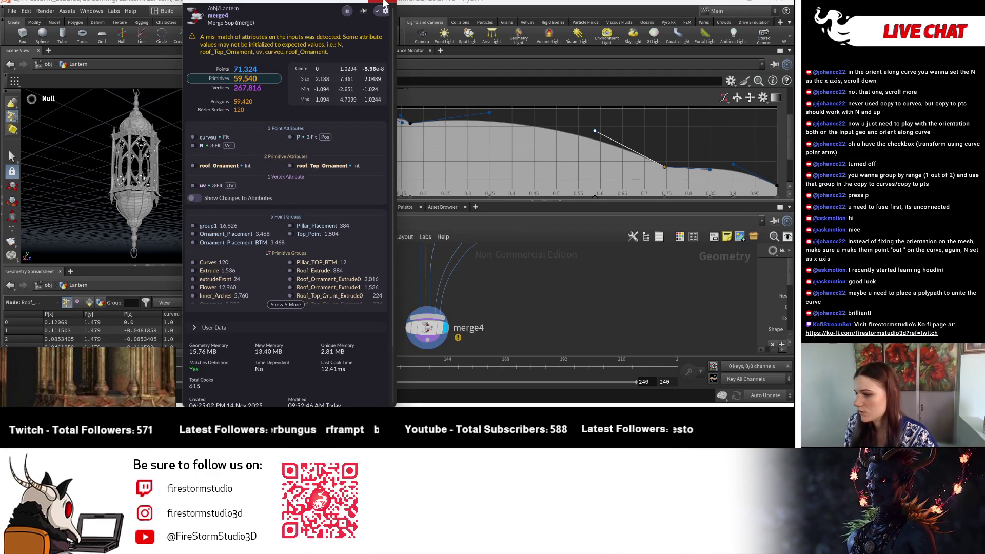
Dismiss merge4's geometry info and orbit to inspect the patterned base band, dome and spire
{"action": "left_click", "coordinate": [384, 7]}
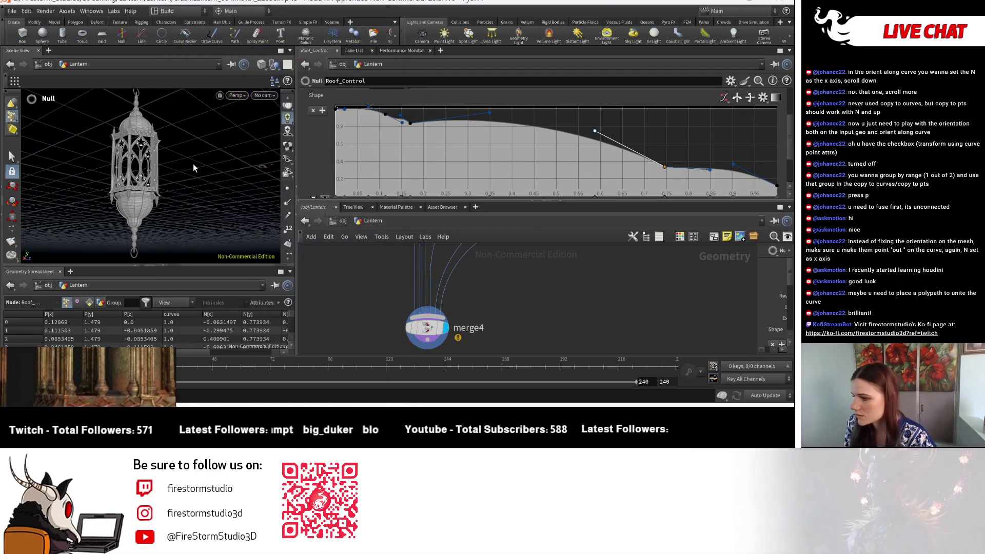
{"action": "scroll", "coordinate": [144, 191], "scroll_direction": "up", "scroll_amount": 3}
{"action": "scroll", "coordinate": [143, 191], "scroll_direction": "up", "scroll_amount": 5}
{"action": "left_click_drag", "start_coordinate": [144, 191], "coordinate": [163, 180]}
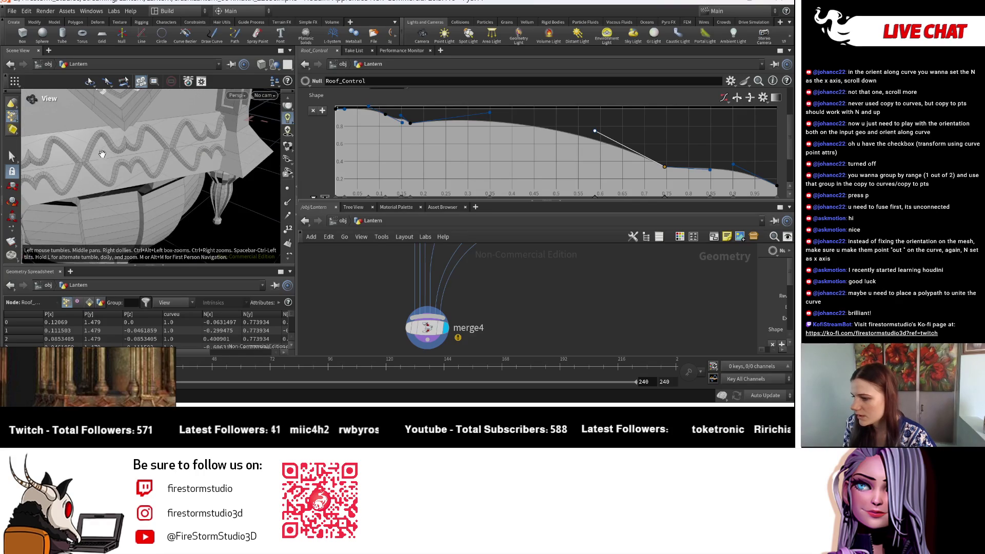
{"action": "mouse_move", "coordinate": [102, 154]}
{"action": "left_mouse_down"}
{"action": "mouse_move", "coordinate": [144, 172]}
{"action": "mouse_move", "coordinate": [136, 153]}
{"action": "mouse_move", "coordinate": [121, 175]}
{"action": "mouse_move", "coordinate": [147, 147]}
{"action": "mouse_move", "coordinate": [180, 183]}
{"action": "mouse_move", "coordinate": [160, 188]}
{"action": "mouse_move", "coordinate": [232, 139]}
{"action": "mouse_move", "coordinate": [188, 158]}
{"action": "left_mouse_up"}
{"action": "scroll", "coordinate": [160, 188], "scroll_direction": "up", "scroll_amount": 5}
{"action": "scroll", "coordinate": [453, 276], "scroll_direction": "down", "scroll_amount": 8}
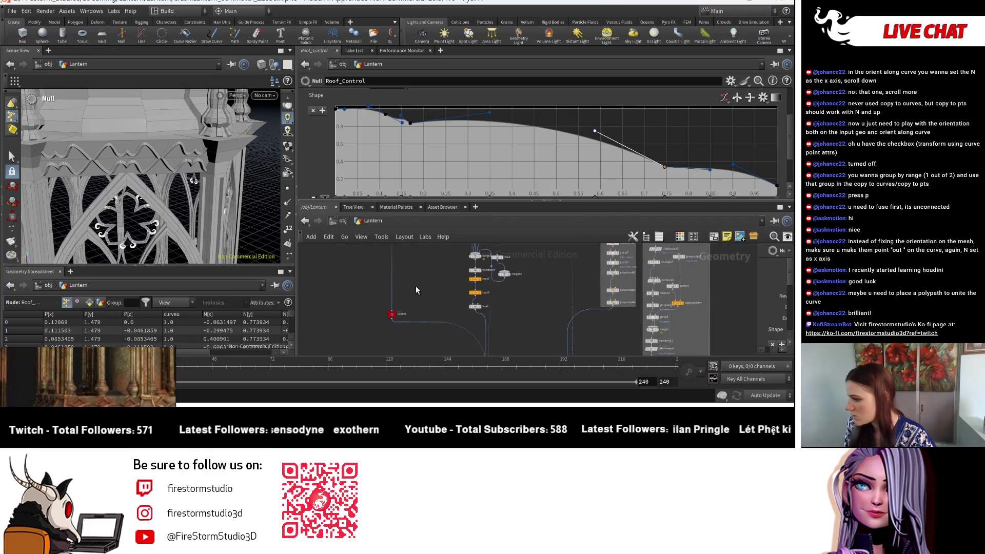
{"action": "scroll", "coordinate": [513, 307], "scroll_direction": "up", "scroll_amount": 3}
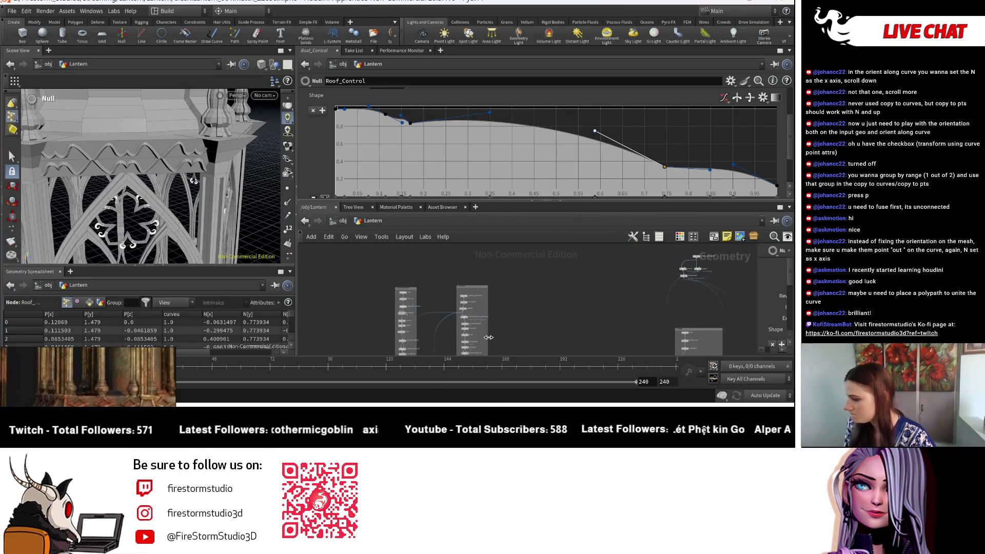
{"action": "scroll", "coordinate": [362, 308], "scroll_direction": "up", "scroll_amount": 5}
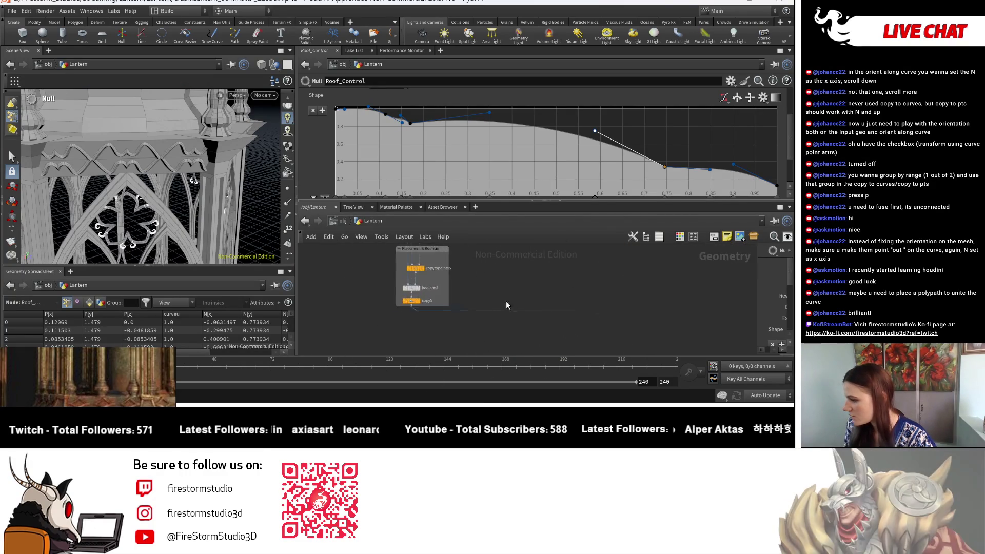
Set copy5's display flag to show only the wavy ornament band and review its info
{"action": "left_click", "coordinate": [364, 304]}
{"action": "left_click", "coordinate": [326, 301]}
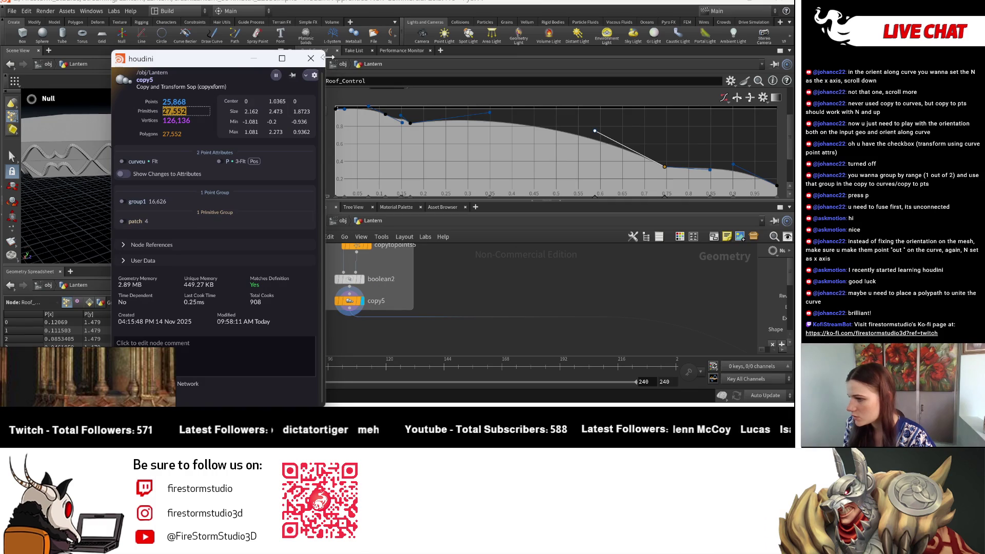
{"action": "left_click", "coordinate": [310, 59]}
{"action": "scroll", "coordinate": [410, 354], "scroll_direction": "down", "scroll_amount": 6}
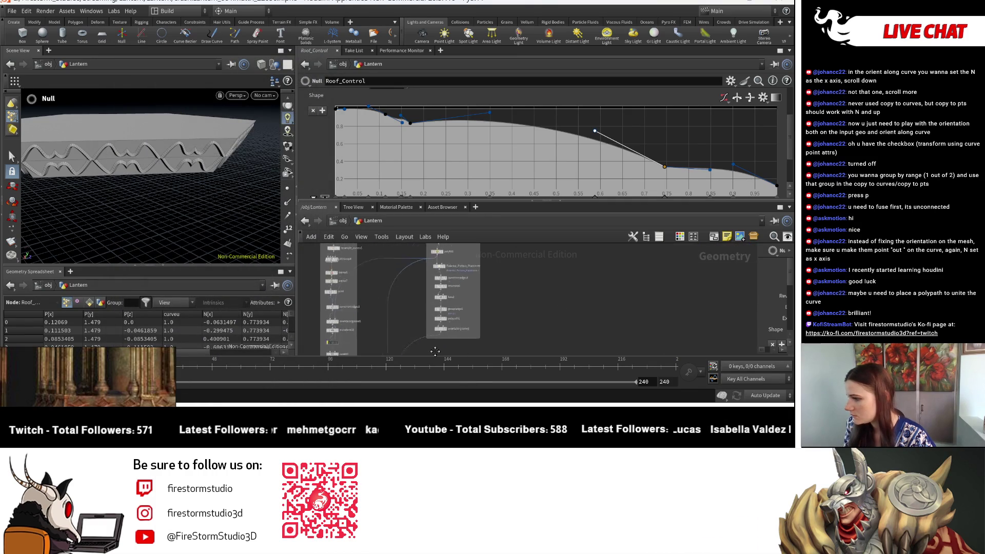
Pan the network to the Pedestal Pattern nodes and select resample_curveu1 to show its Resample parameters
{"action": "key", "text": "Escape"}
{"action": "left_click_drag", "start_coordinate": [166, 203], "coordinate": [153, 206]}
{"action": "scroll", "coordinate": [476, 319], "scroll_direction": "up", "scroll_amount": 3}
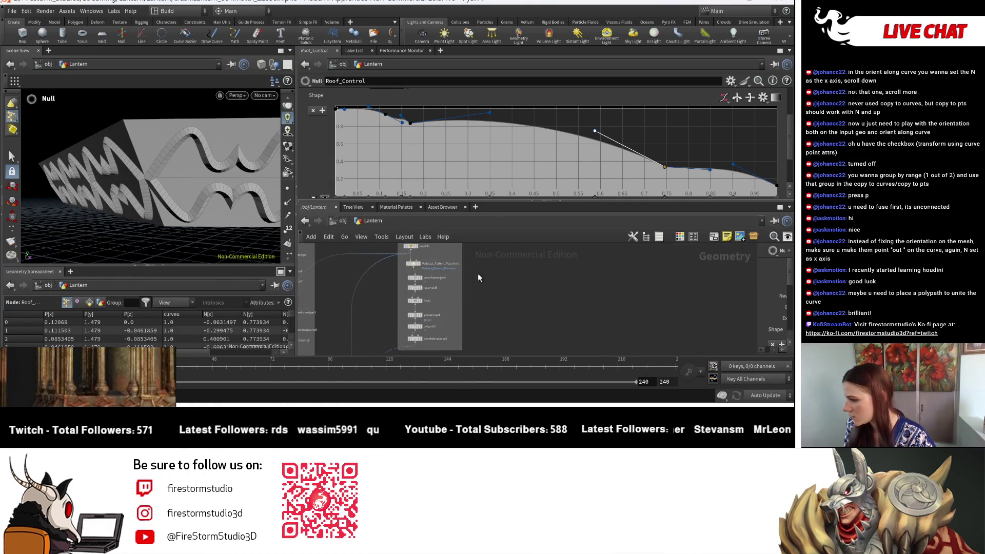
{"action": "mouse_move", "coordinate": [472, 319]}
{"action": "middle_mouse_down"}
{"action": "mouse_move", "coordinate": [495, 286]}
{"action": "mouse_move", "coordinate": [547, 337]}
{"action": "middle_mouse_up"}
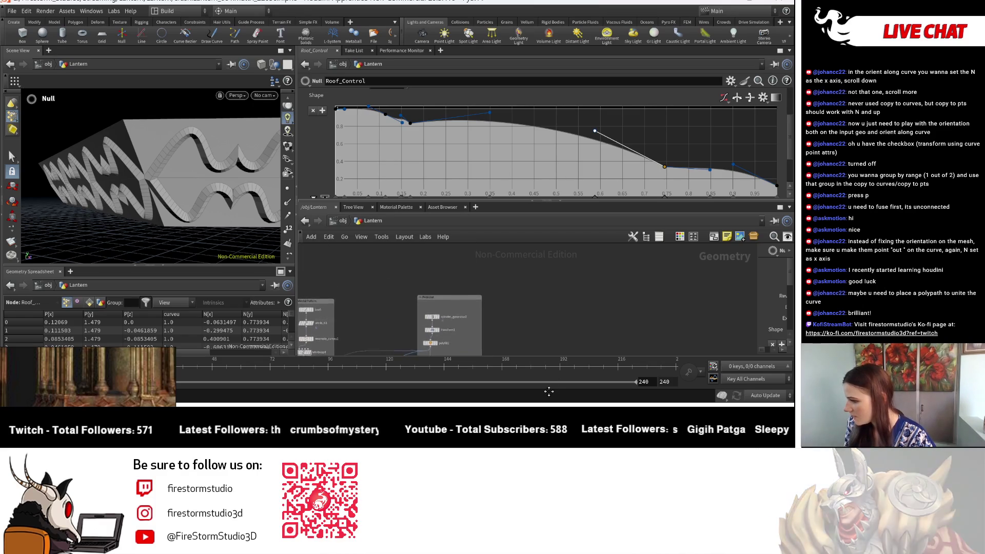
{"action": "middle_click_drag", "start_coordinate": [402, 321], "coordinate": [531, 334]}
{"action": "mouse_move", "coordinate": [477, 359]}
{"action": "middle_mouse_down"}
{"action": "mouse_move", "coordinate": [498, 341]}
{"action": "mouse_move", "coordinate": [509, 279]}
{"action": "middle_mouse_up"}
{"action": "scroll", "coordinate": [509, 279], "scroll_direction": "up", "scroll_amount": 5}
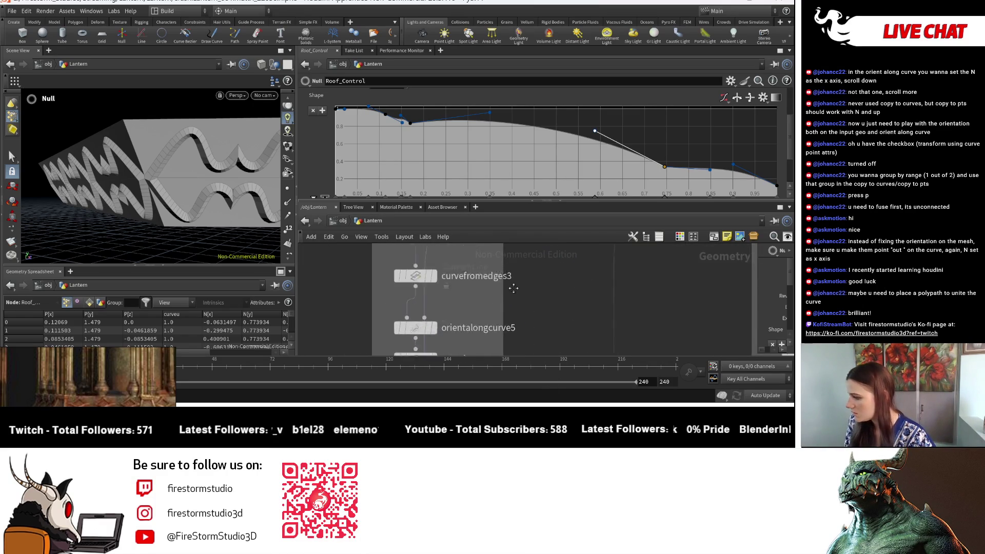
{"action": "scroll", "coordinate": [535, 312], "scroll_direction": "down", "scroll_amount": 3}
{"action": "middle_click_drag", "start_coordinate": [545, 278], "coordinate": [539, 233]}
{"action": "scroll", "coordinate": [512, 332], "scroll_direction": "up", "scroll_amount": 3}
{"action": "scroll", "coordinate": [512, 332], "scroll_direction": "up", "scroll_amount": 2}
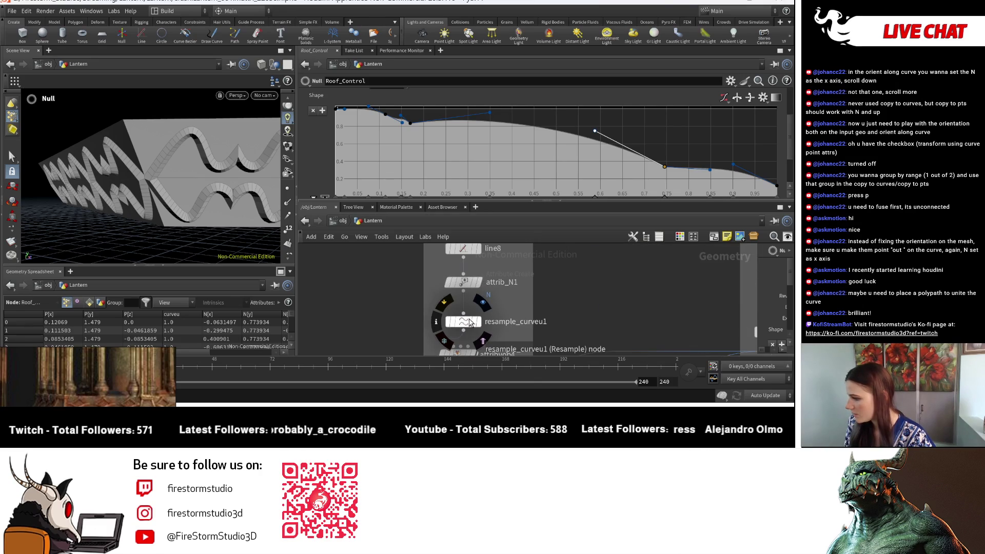
{"action": "left_click", "coordinate": [466, 324]}
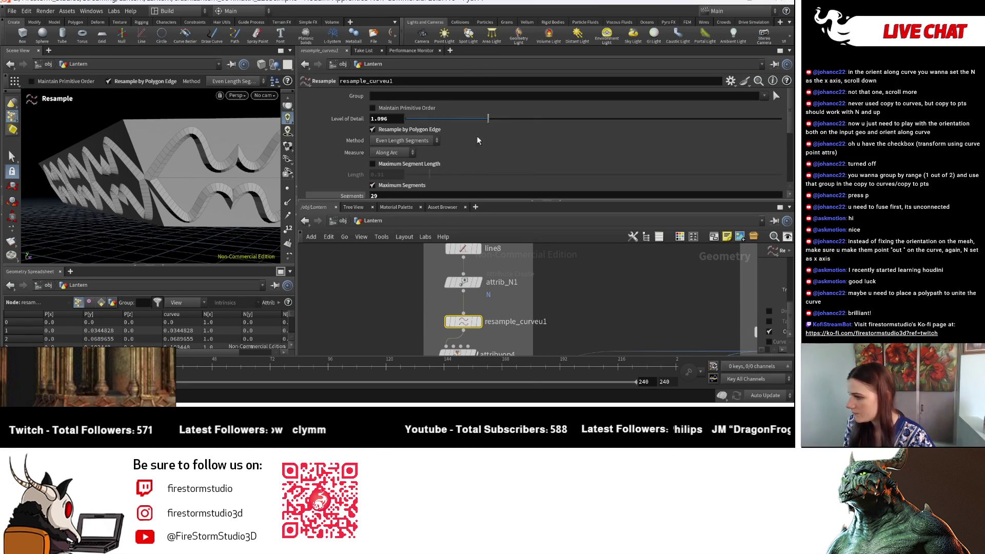
Lower resample_curveu1's Maximum Segments from 29 to 12 and check its and sweep5's geometry counts
{"action": "scroll", "coordinate": [448, 159], "scroll_direction": "down", "scroll_amount": 3}
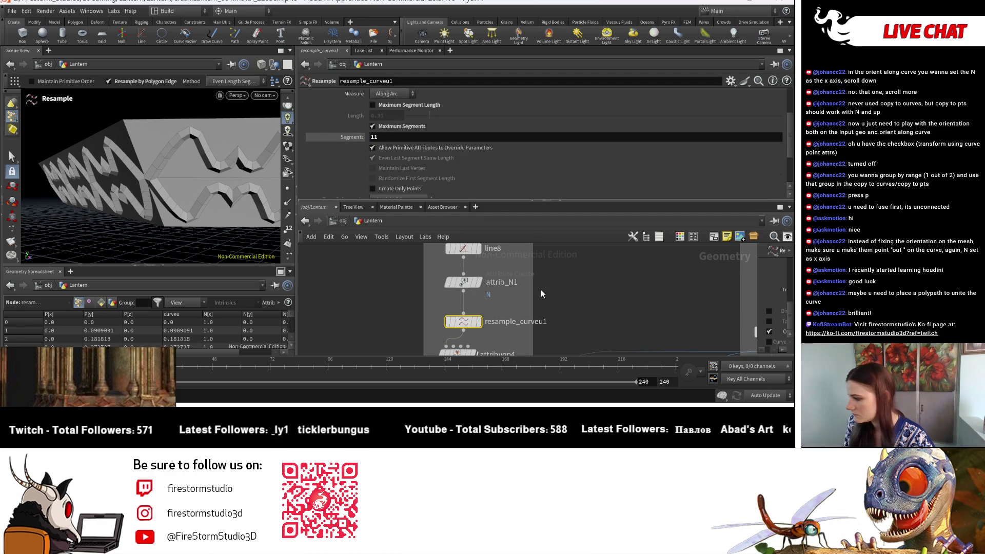
{"action": "middle_click", "coordinate": [463, 321]}
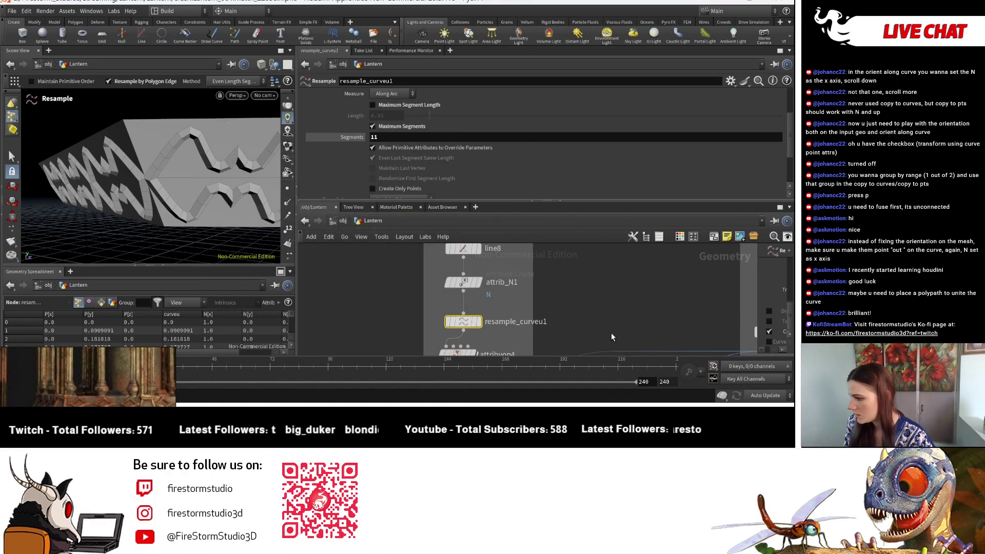
{"action": "scroll", "coordinate": [559, 244], "scroll_direction": "down", "scroll_amount": 3}
{"action": "scroll", "coordinate": [410, 298], "scroll_direction": "up", "scroll_amount": 3}
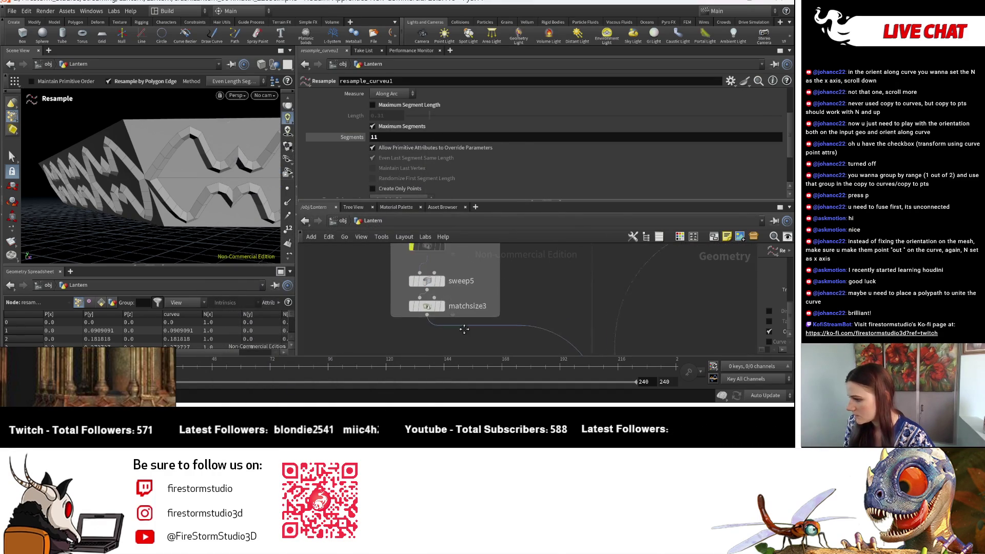
{"action": "left_click", "coordinate": [408, 295]}
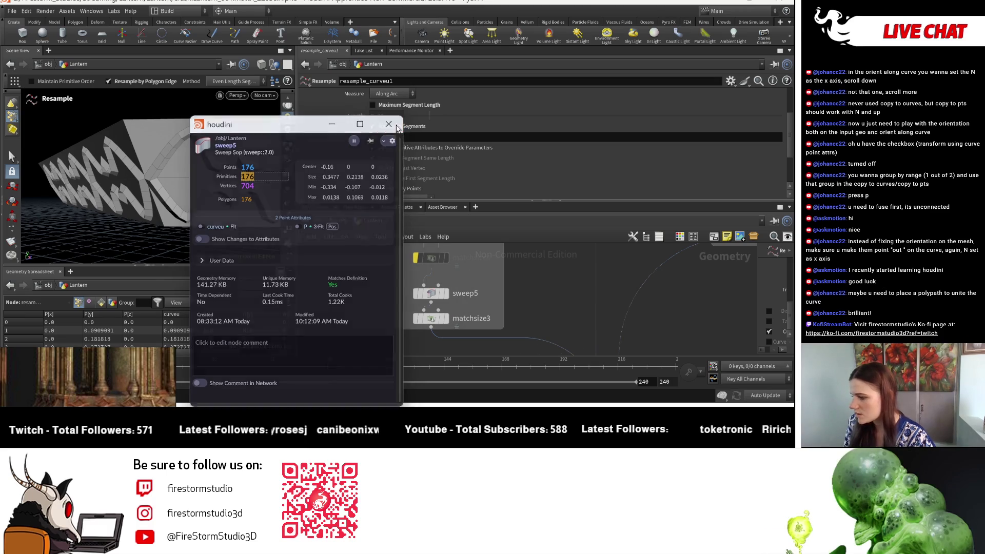
Orbit to inspect the lantern's top corner strips and pan to the Placement & Boolean nodes
{"action": "key", "text": "Escape"}
{"action": "scroll", "coordinate": [200, 177], "scroll_direction": "up", "scroll_amount": 3}
{"action": "scroll", "coordinate": [200, 177], "scroll_direction": "down", "scroll_amount": 5}
{"action": "mouse_move", "coordinate": [206, 164]}
{"action": "left_mouse_down"}
{"action": "mouse_move", "coordinate": [218, 142]}
{"action": "mouse_move", "coordinate": [144, 189]}
{"action": "mouse_move", "coordinate": [154, 165]}
{"action": "mouse_move", "coordinate": [186, 168]}
{"action": "mouse_move", "coordinate": [186, 196]}
{"action": "left_mouse_up"}
{"action": "scroll", "coordinate": [149, 205], "scroll_direction": "down", "scroll_amount": 3}
{"action": "scroll", "coordinate": [186, 168], "scroll_direction": "up", "scroll_amount": 5}
{"action": "key", "text": "Return"}
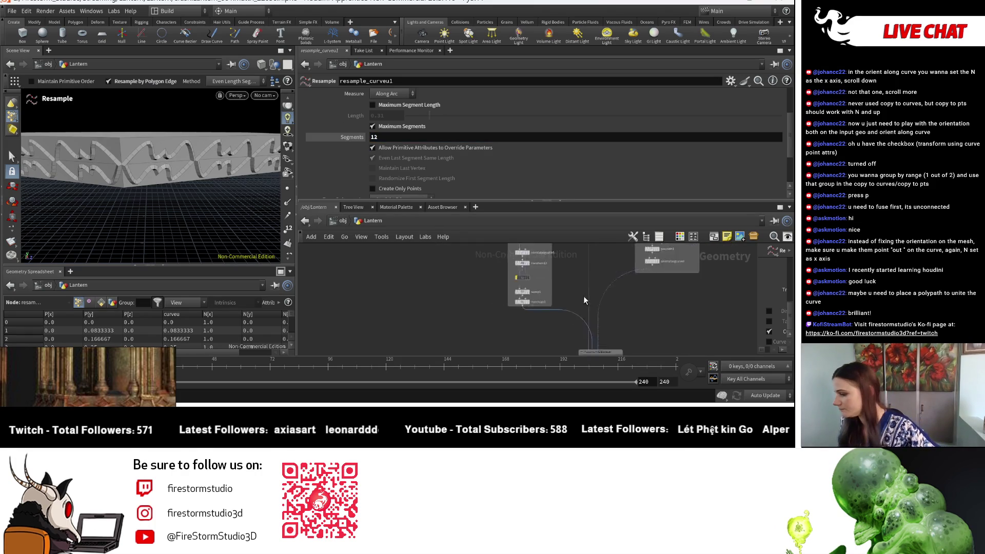
{"action": "middle_click_drag", "start_coordinate": [513, 287], "coordinate": [501, 333]}
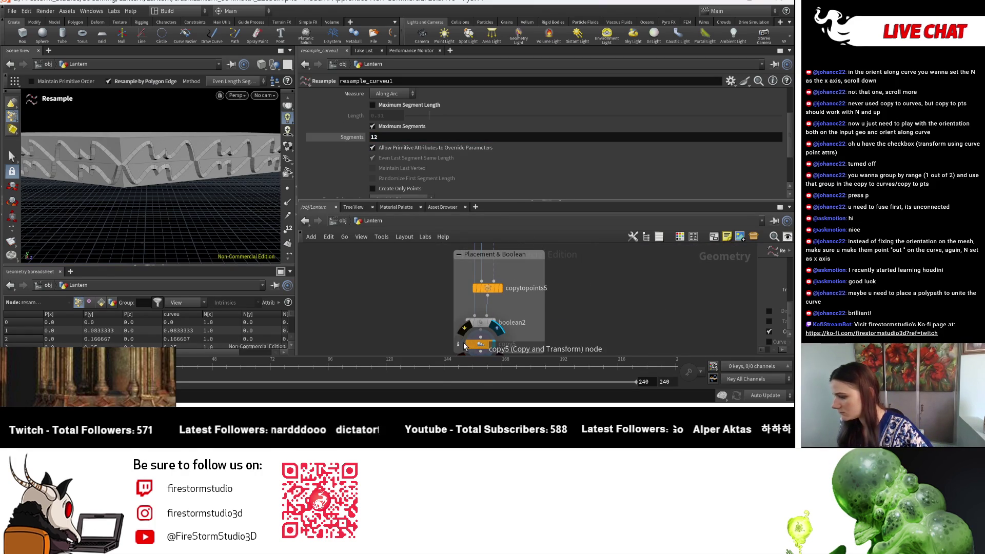
Confirm copy5's reduced count of 11,092 primitives and orbit out over the ornament band
{"action": "left_click", "coordinate": [464, 345]}
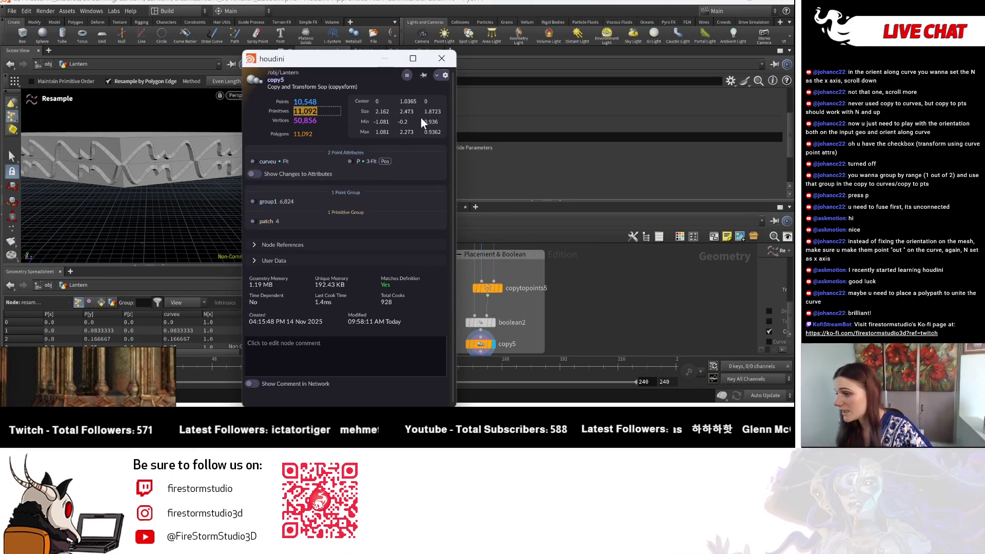
{"action": "key", "text": "Escape"}
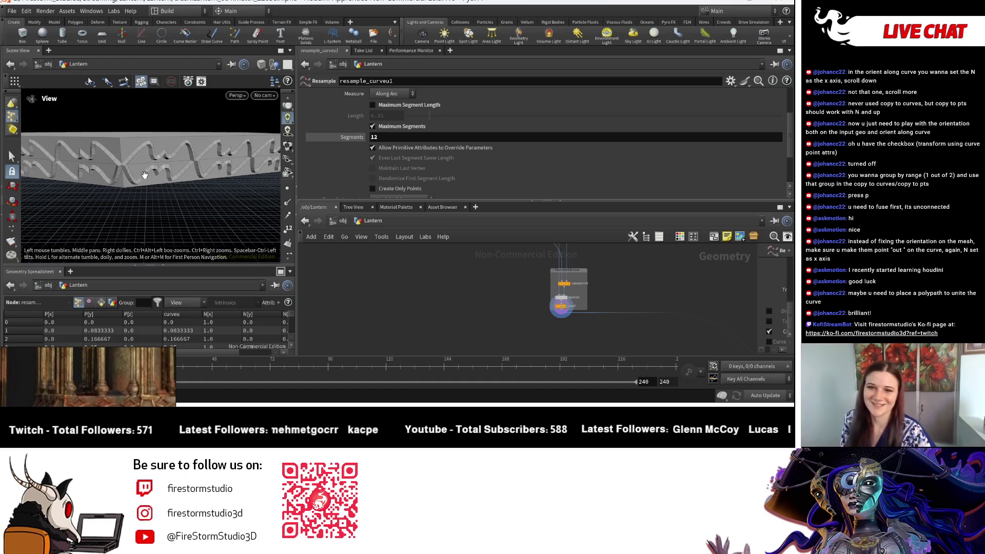
{"action": "mouse_move", "coordinate": [145, 175]}
{"action": "left_mouse_down"}
{"action": "mouse_move", "coordinate": [136, 190]}
{"action": "mouse_move", "coordinate": [162, 169]}
{"action": "mouse_move", "coordinate": [229, 194]}
{"action": "mouse_move", "coordinate": [215, 169]}
{"action": "mouse_move", "coordinate": [121, 149]}
{"action": "mouse_move", "coordinate": [198, 164]}
{"action": "mouse_move", "coordinate": [220, 154]}
{"action": "left_mouse_up"}
{"action": "scroll", "coordinate": [590, 308], "scroll_direction": "down", "scroll_amount": 5}
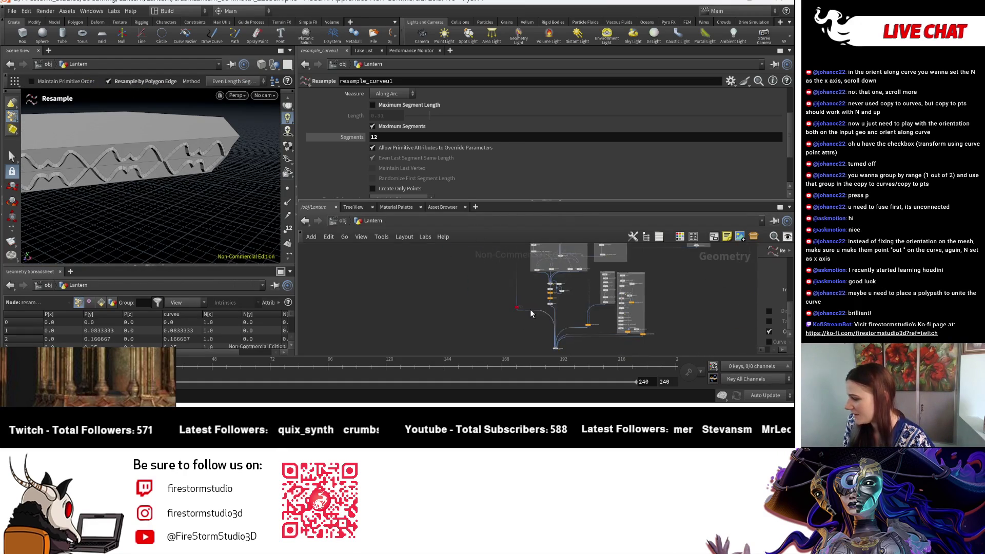
{"action": "scroll", "coordinate": [531, 314], "scroll_direction": "up", "scroll_amount": 5}
Set merge4's display flag to show the full lantern and orbit around it
{"action": "middle_click_drag", "start_coordinate": [607, 316], "coordinate": [508, 287]}
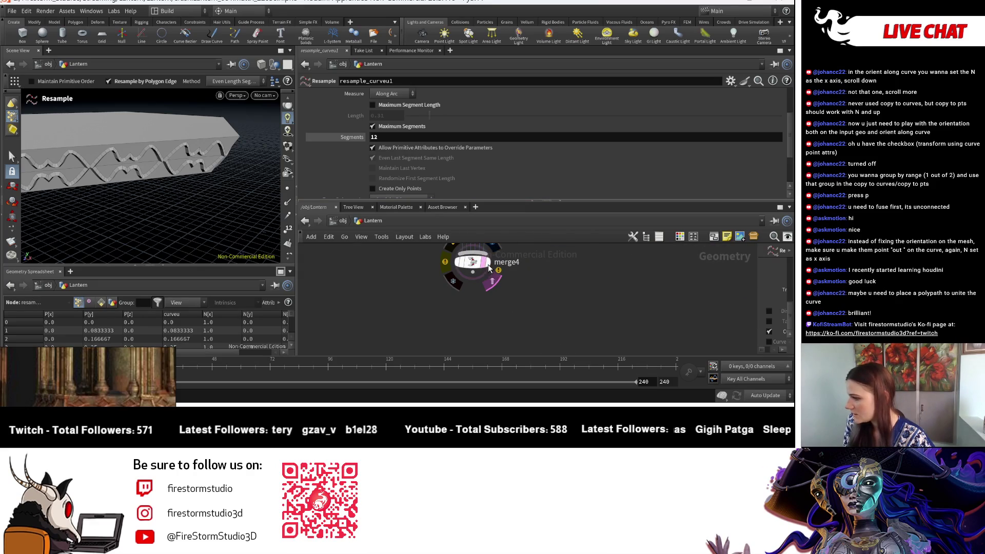
{"action": "left_click", "coordinate": [489, 268]}
{"action": "right_click", "coordinate": [137, 177]}
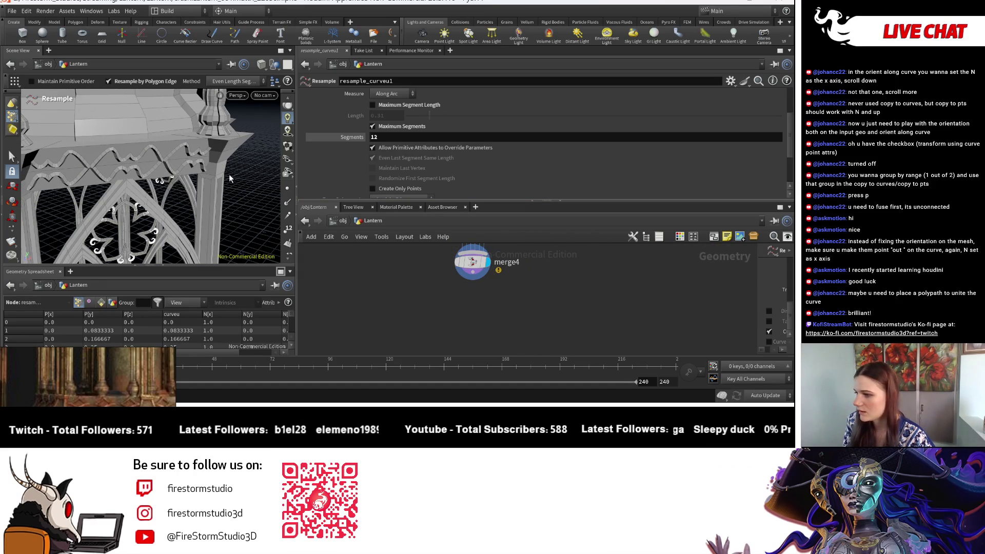
{"action": "key", "text": "Escape"}
{"action": "mouse_move", "coordinate": [229, 178]}
{"action": "left_mouse_down"}
{"action": "mouse_move", "coordinate": [226, 161]}
{"action": "mouse_move", "coordinate": [187, 138]}
{"action": "mouse_move", "coordinate": [162, 155]}
{"action": "left_mouse_up"}
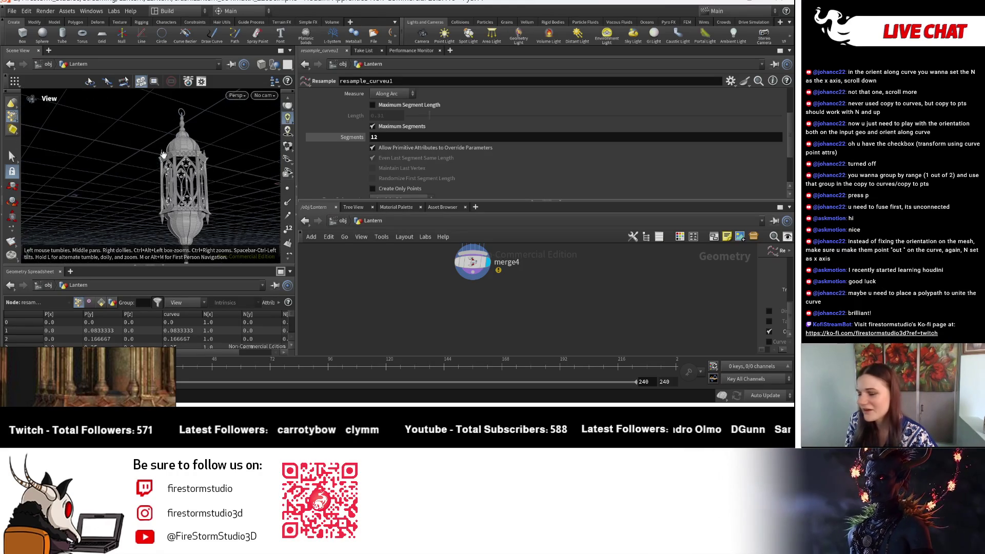
{"action": "key", "text": "Return"}
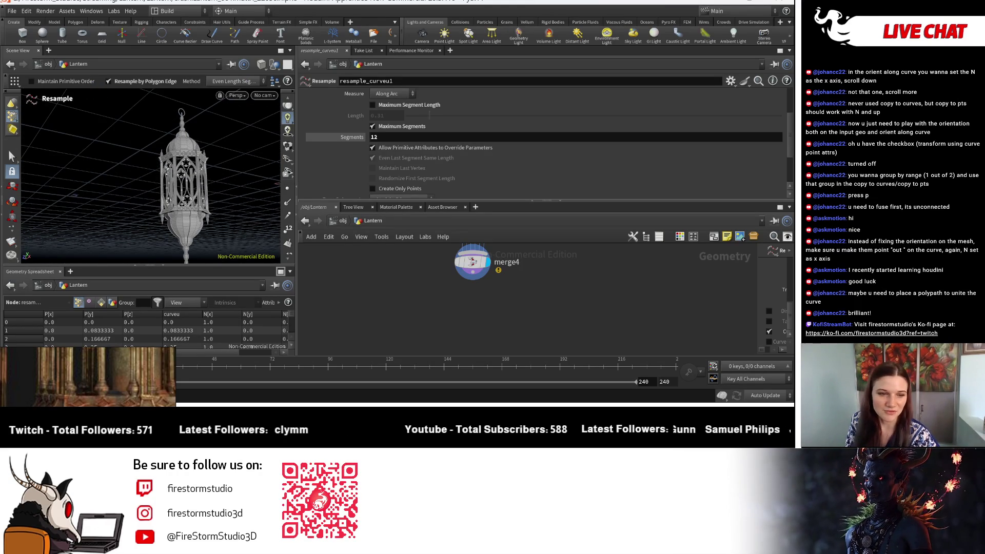